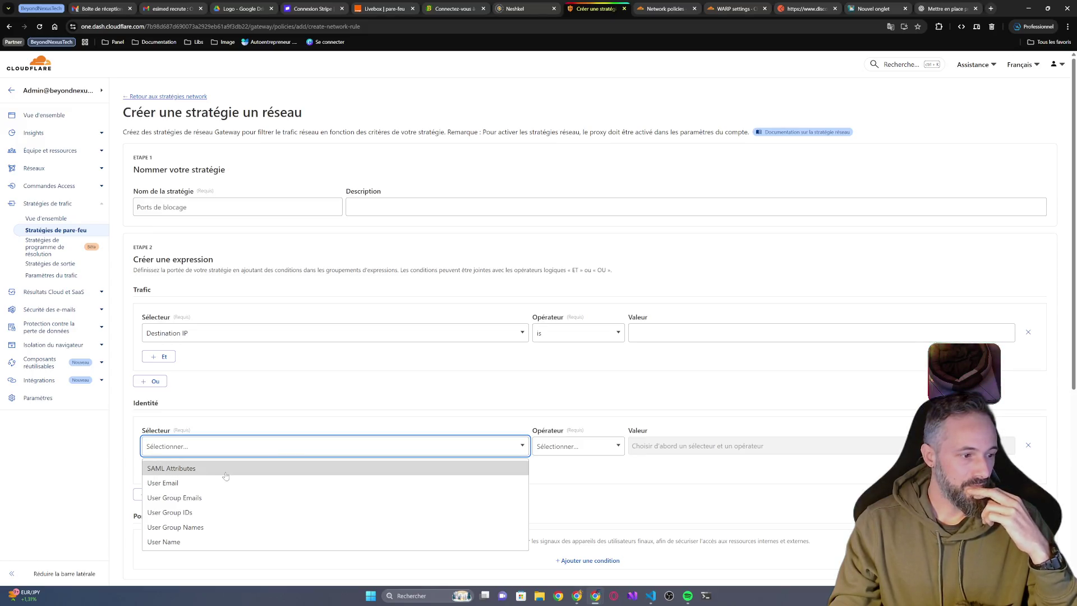
- Dismiss the Identity selector and add a Device Posture condition row, leaving it empty
{"action": "left_click", "coordinate": [272, 446]}
{"action": "scroll", "coordinate": [275, 427], "scroll_direction": "down", "scroll_amount": 1}
{"action": "scroll", "coordinate": [274, 423], "scroll_direction": "down", "scroll_amount": 3}
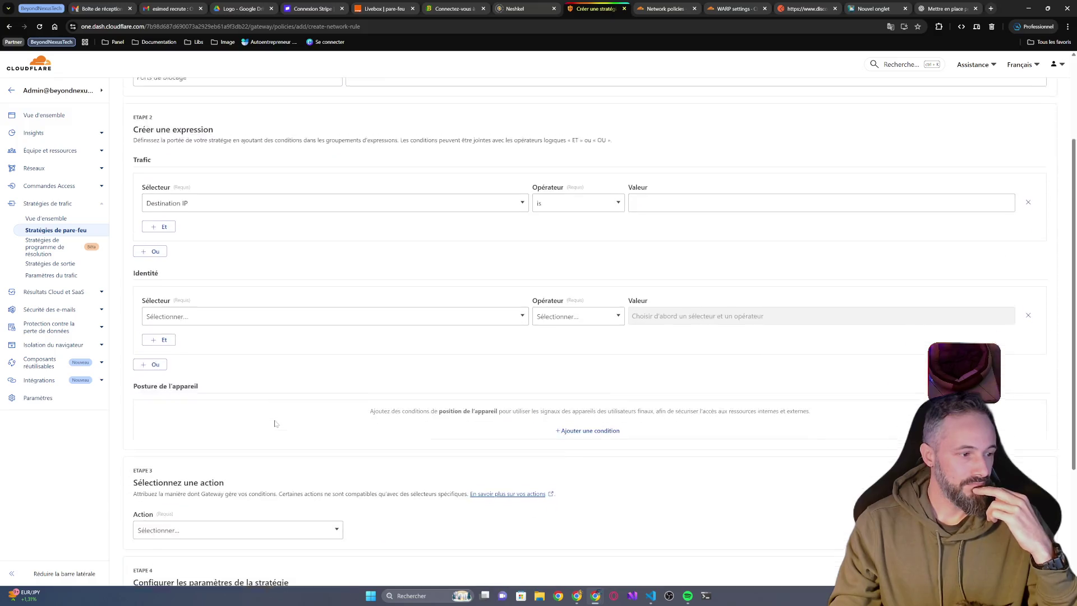
{"action": "left_click", "coordinate": [603, 350]}
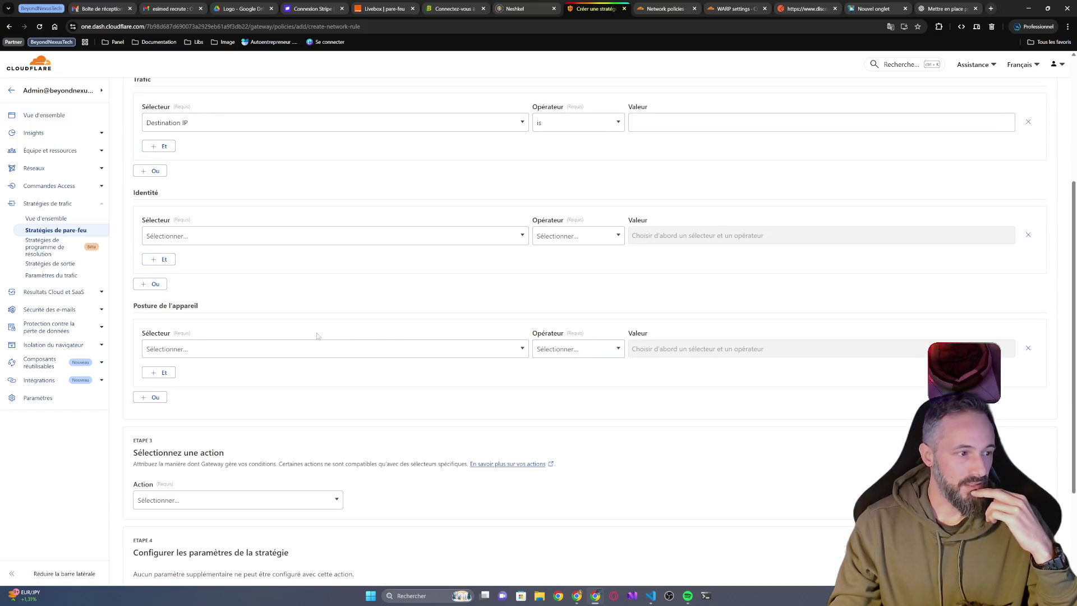
{"action": "left_click", "coordinate": [316, 348]}
{"action": "left_click", "coordinate": [317, 348]}
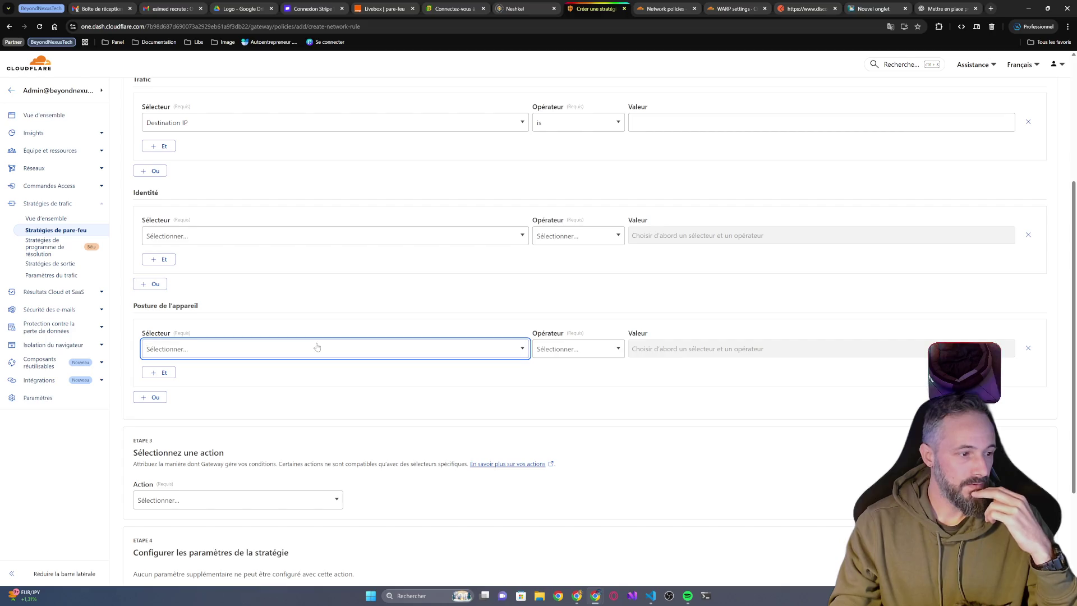
- Delete the empty Identity and Device Posture rows, keeping only the Destination IP condition
{"action": "scroll", "coordinate": [254, 501], "scroll_direction": "up", "scroll_amount": 1}
{"action": "left_click", "coordinate": [244, 543]}
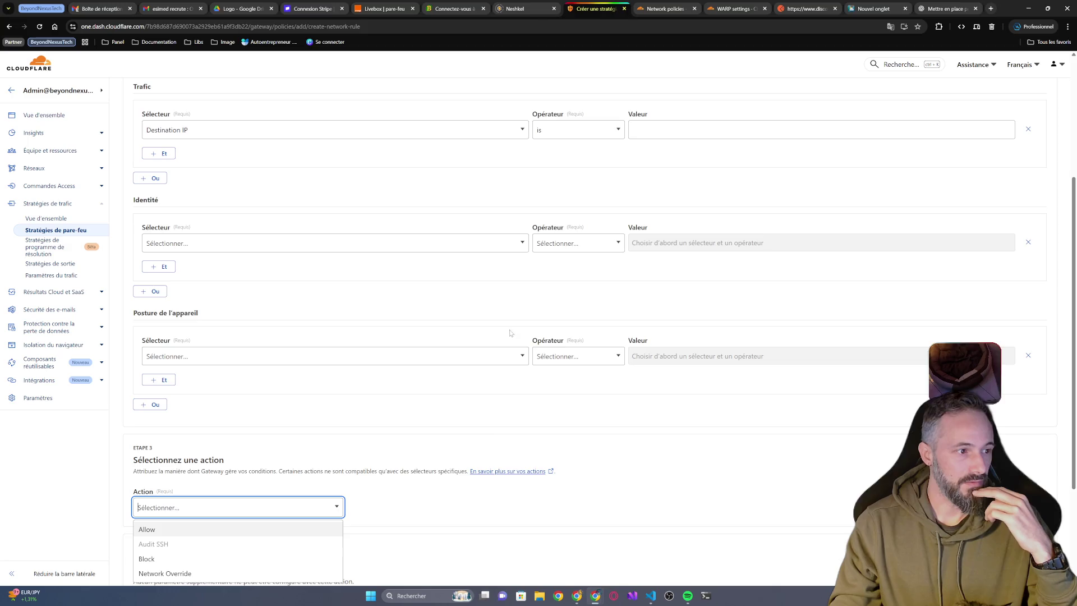
{"action": "left_click", "coordinate": [469, 299]}
{"action": "scroll", "coordinate": [469, 303], "scroll_direction": "up", "scroll_amount": 2}
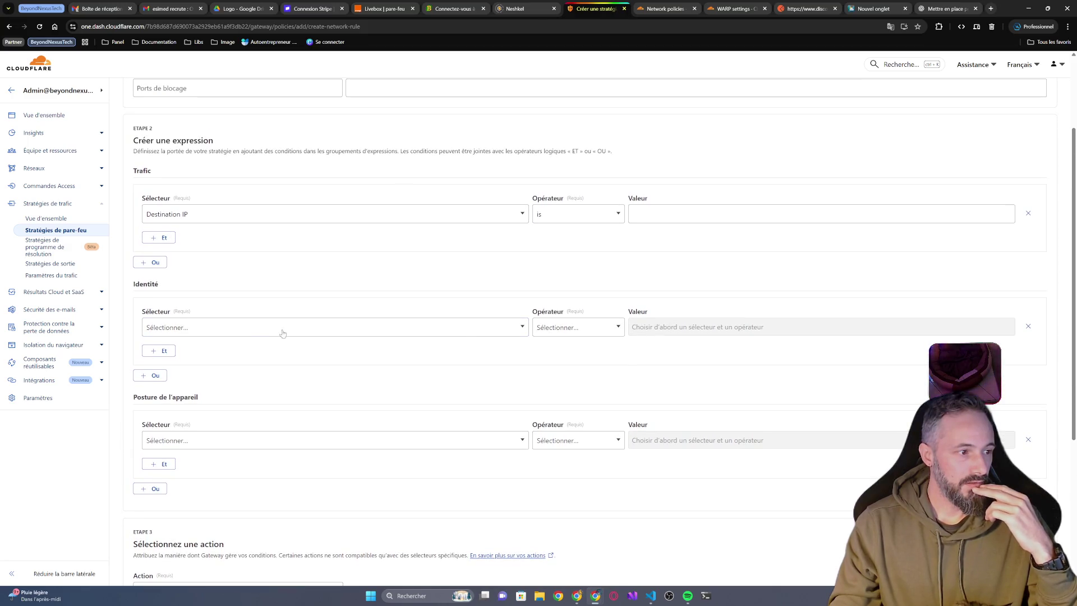
{"action": "left_click", "coordinate": [1026, 326]}
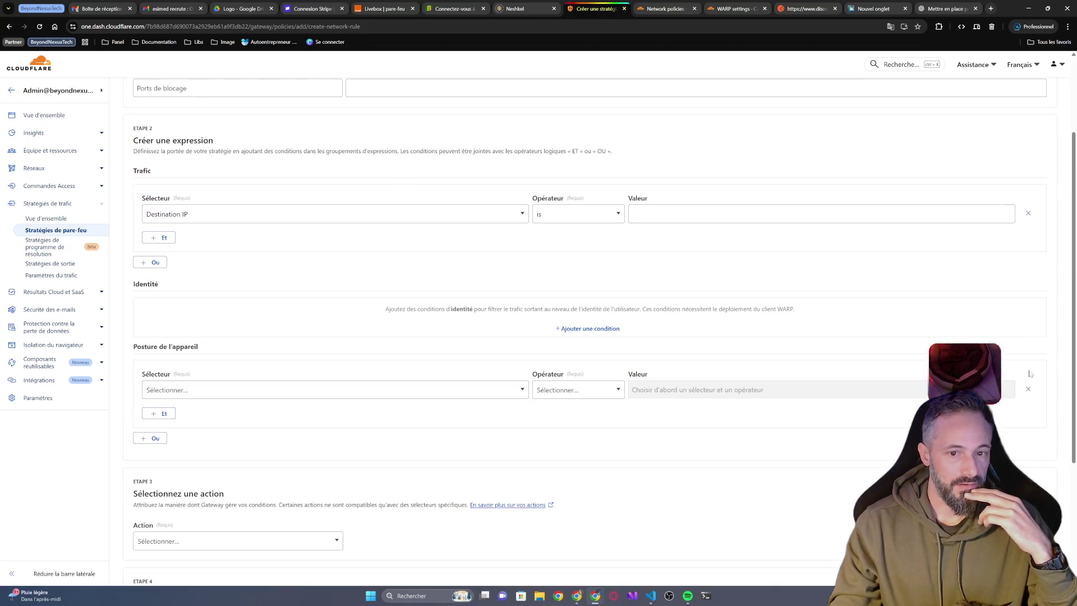
{"action": "left_click", "coordinate": [1026, 390]}
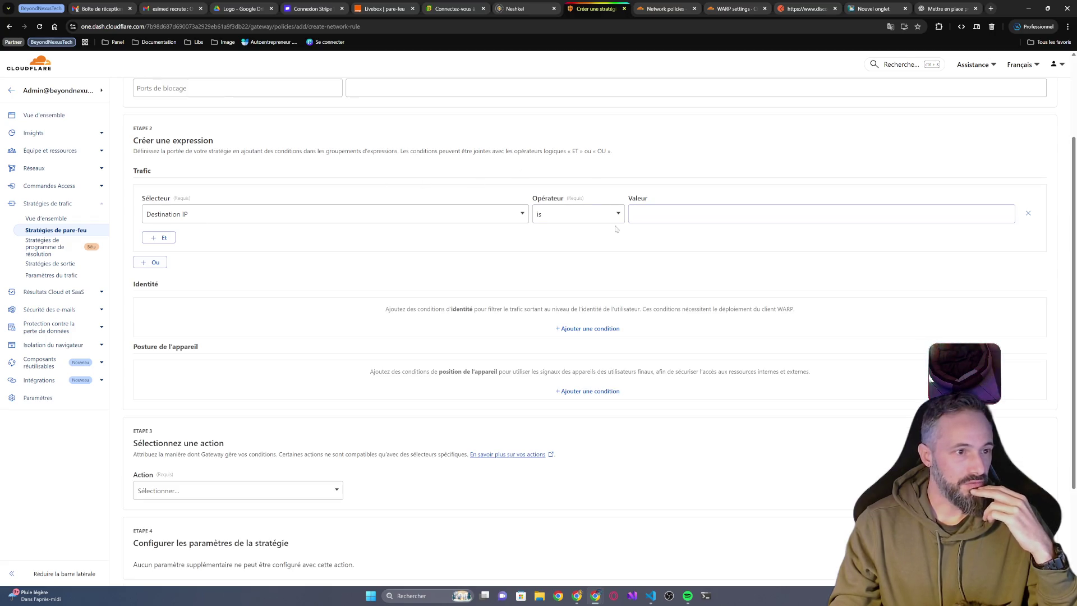
{"action": "scroll", "coordinate": [334, 443], "scroll_direction": "down", "scroll_amount": 2}
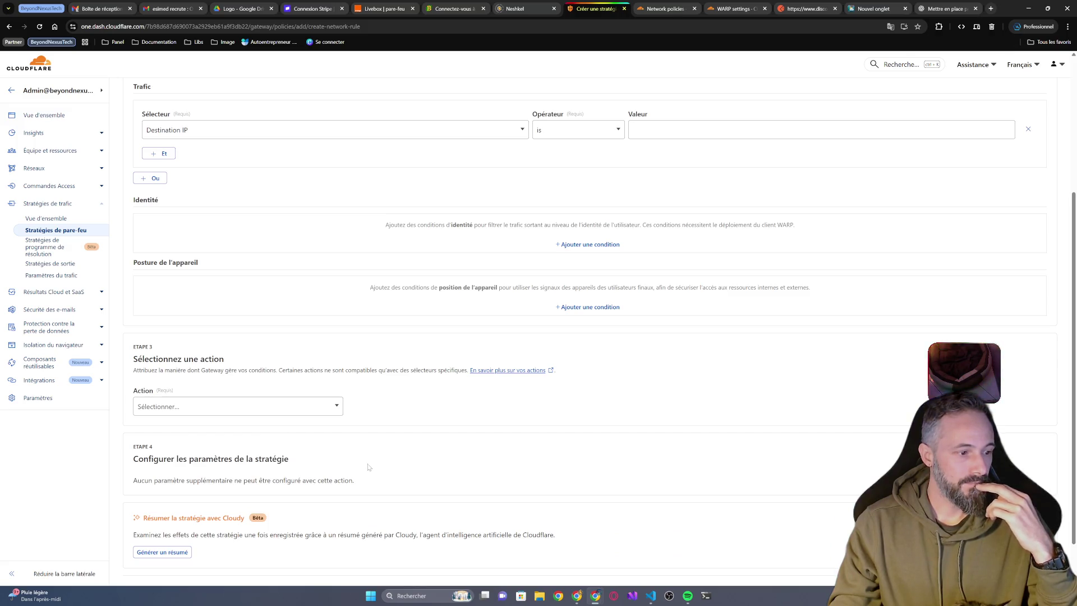
{"action": "scroll", "coordinate": [369, 465], "scroll_direction": "up", "scroll_amount": 3}
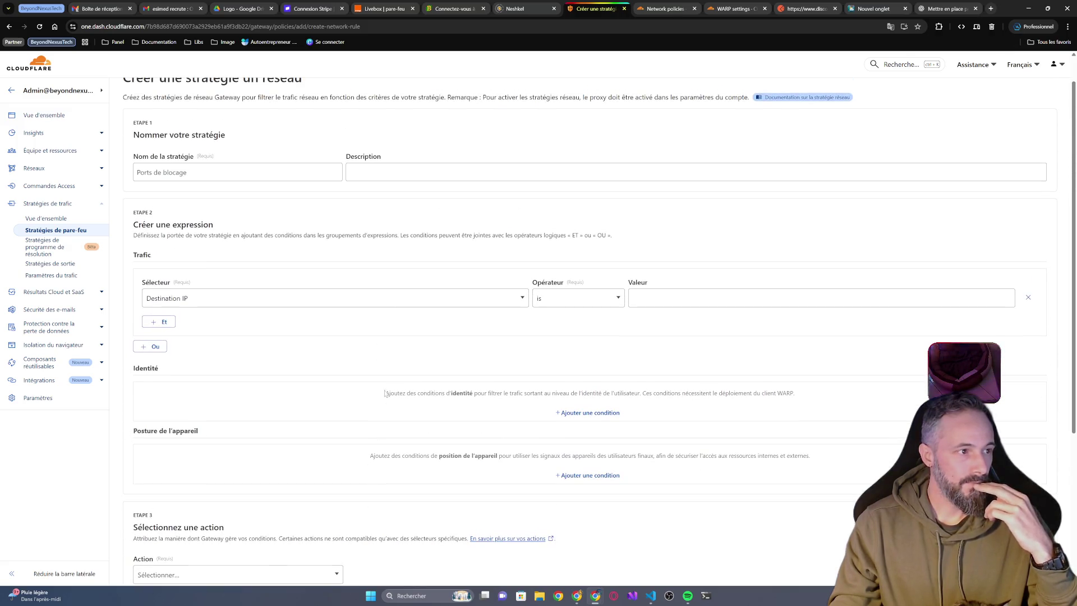
- Name the policy 'AntiDDOS', type the description 'Tesont nom', and detach the page into its own window
{"action": "left_click", "coordinate": [140, 172]}
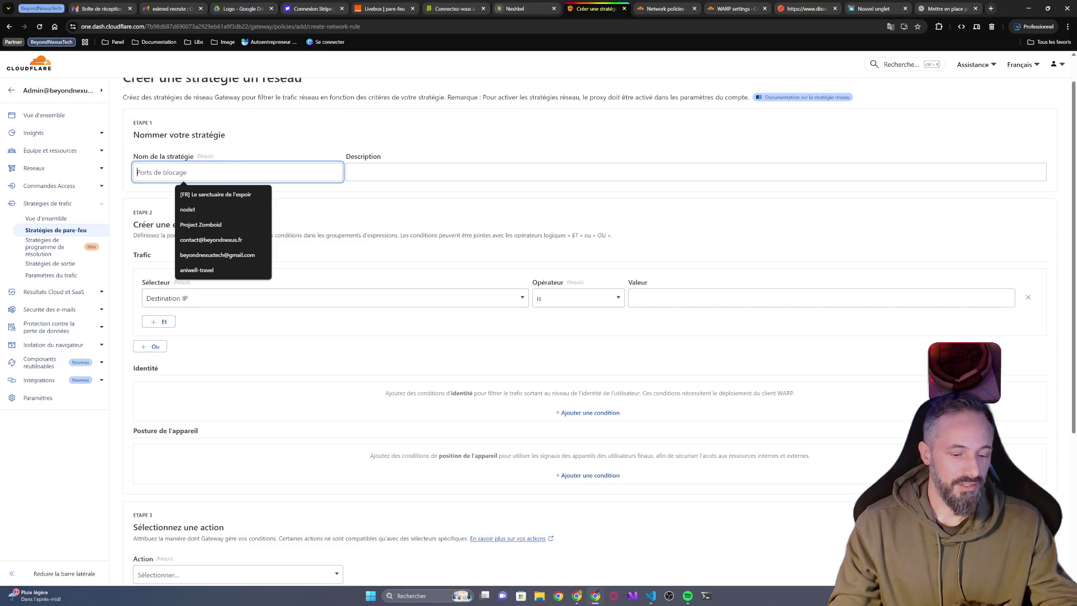
{"action": "type", "text": "Anti"}
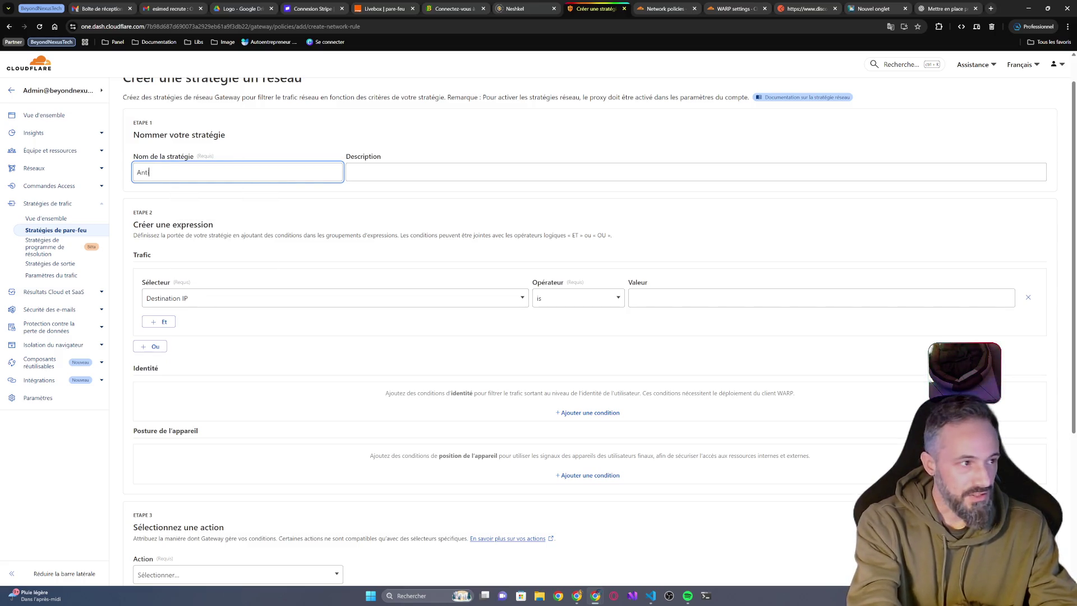
{"action": "type", "text": "DDOS"}
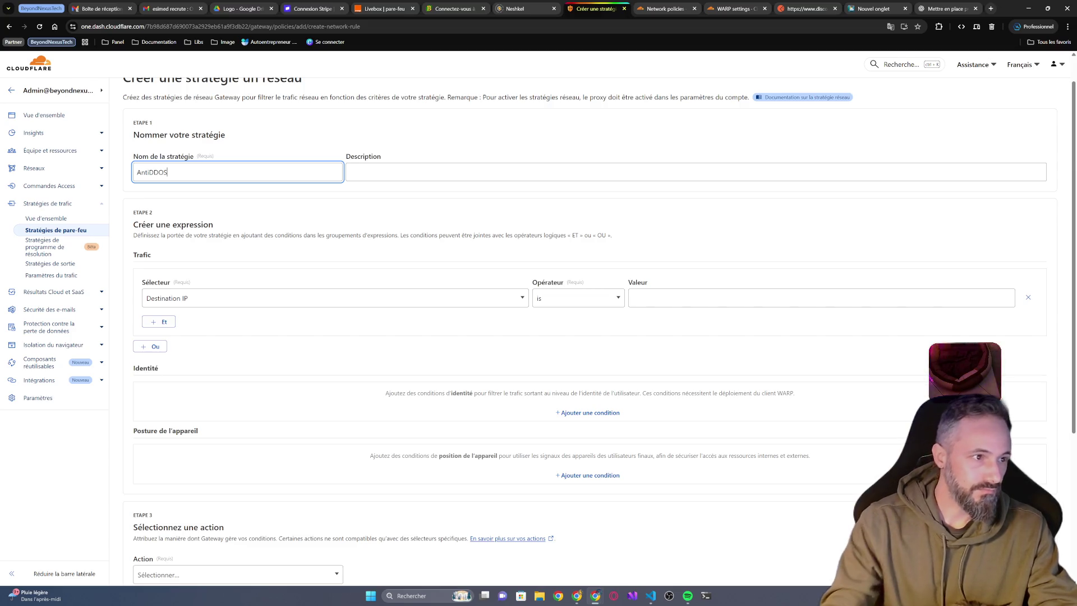
{"action": "left_click", "coordinate": [349, 172]}
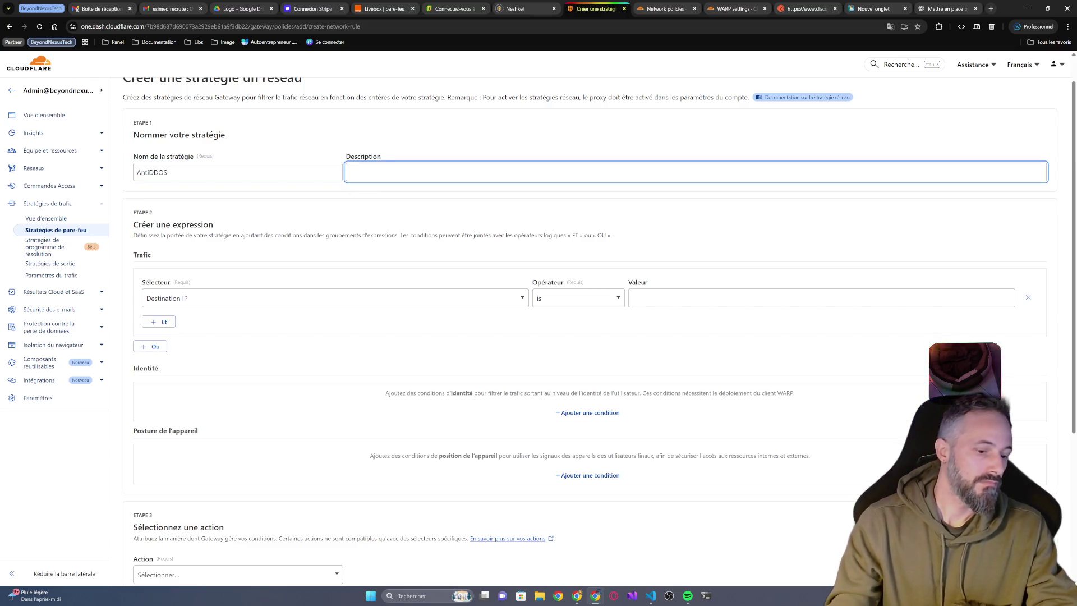
{"action": "type", "text": "Tel"}
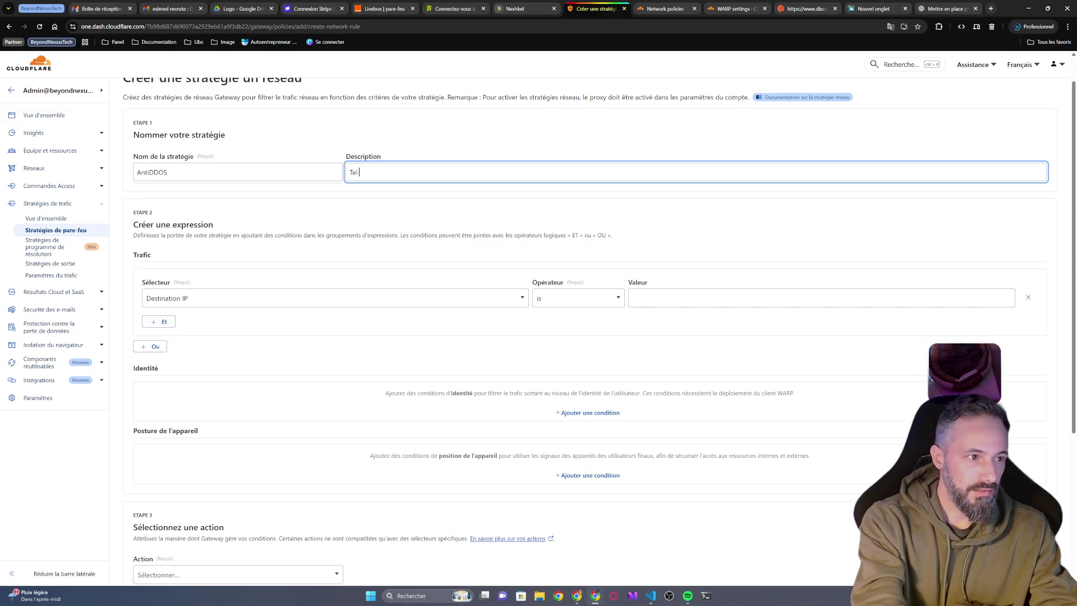
{"action": "type", "text": "sont "}
{"action": "type", "text": " nom"}
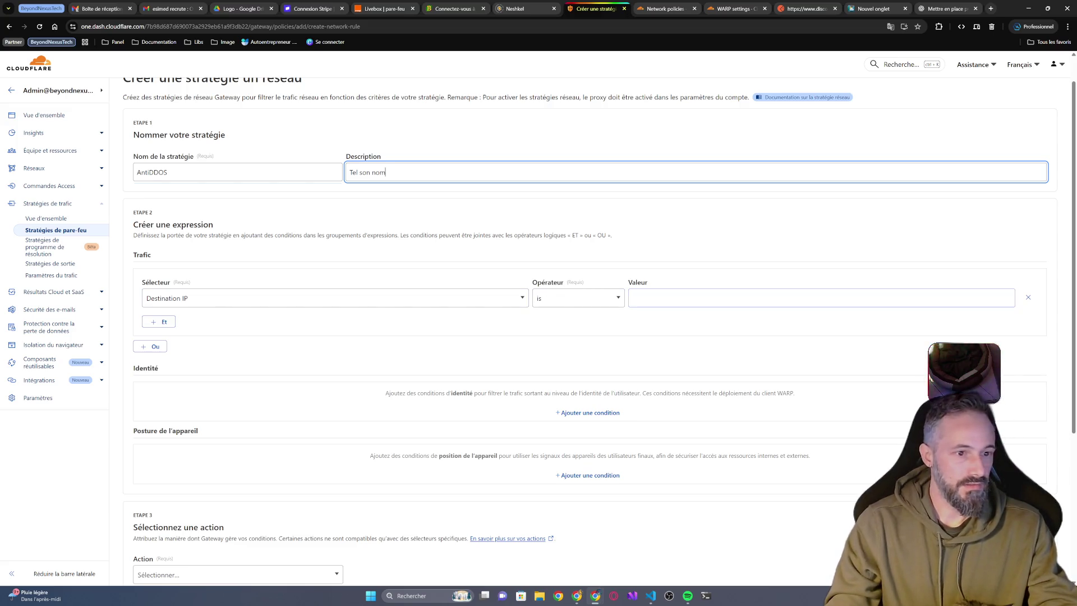
{"action": "left_click_drag", "start_coordinate": [577, 8], "coordinate": [577, 0]}
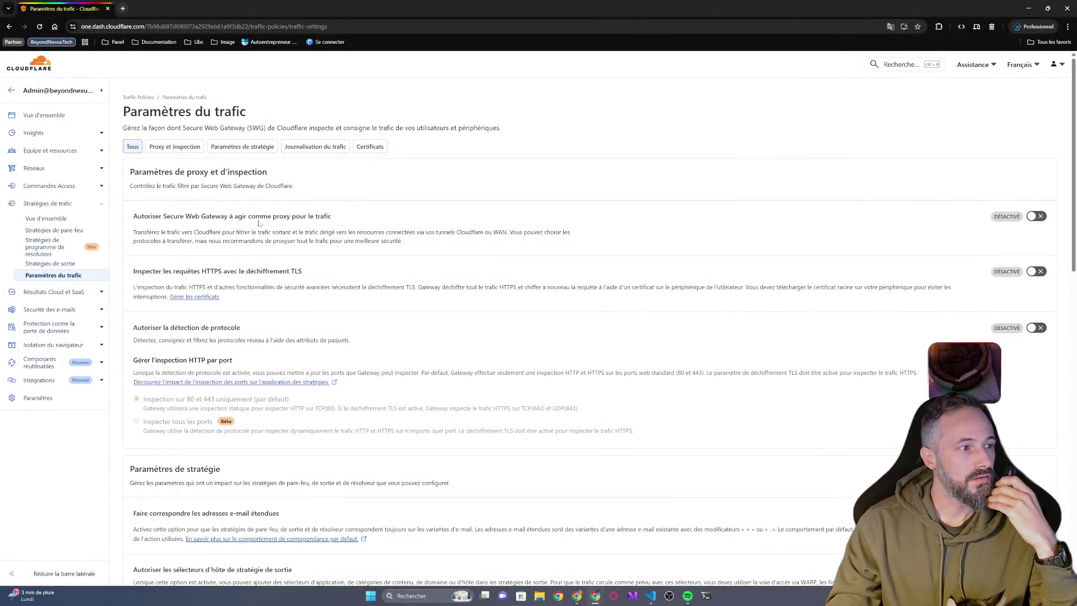
- Scroll the Traffic settings page to view the proxy, TLS decryption and protocol detection options
{"action": "scroll", "coordinate": [274, 320], "scroll_direction": "down", "scroll_amount": 1}
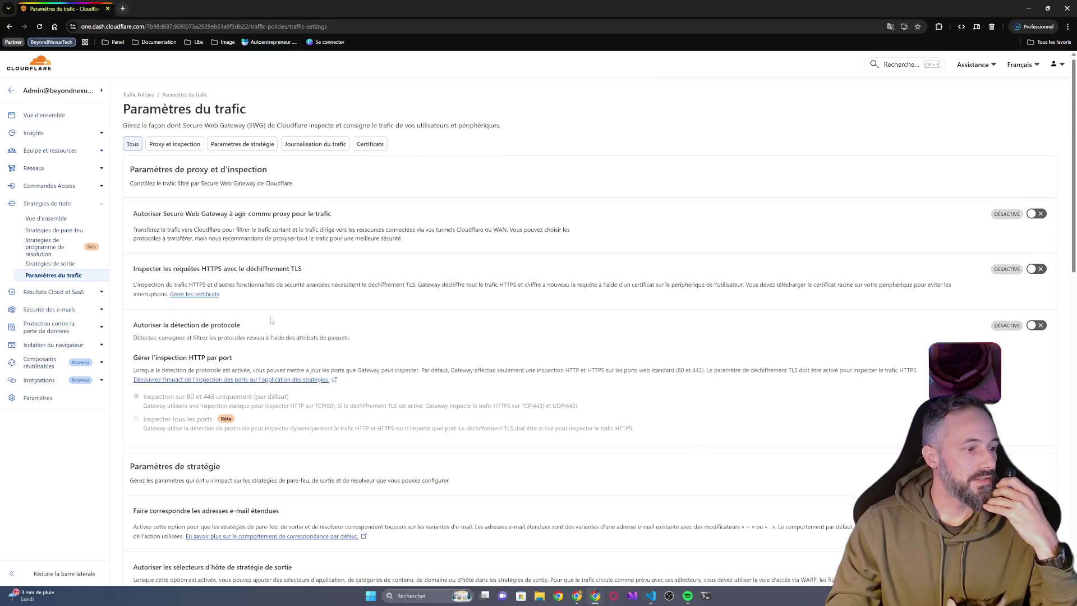
- On the Proxy and inspection tab, enable the Secure Web Gateway proxy with UDP forwarding
{"action": "left_click", "coordinate": [183, 101]}
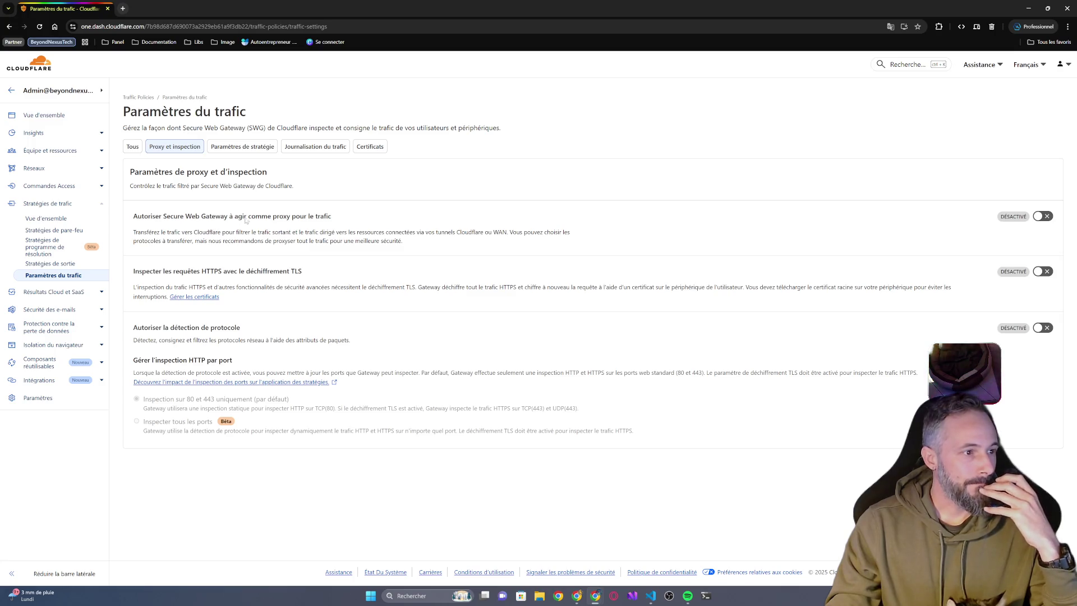
{"action": "left_click", "coordinate": [1043, 216]}
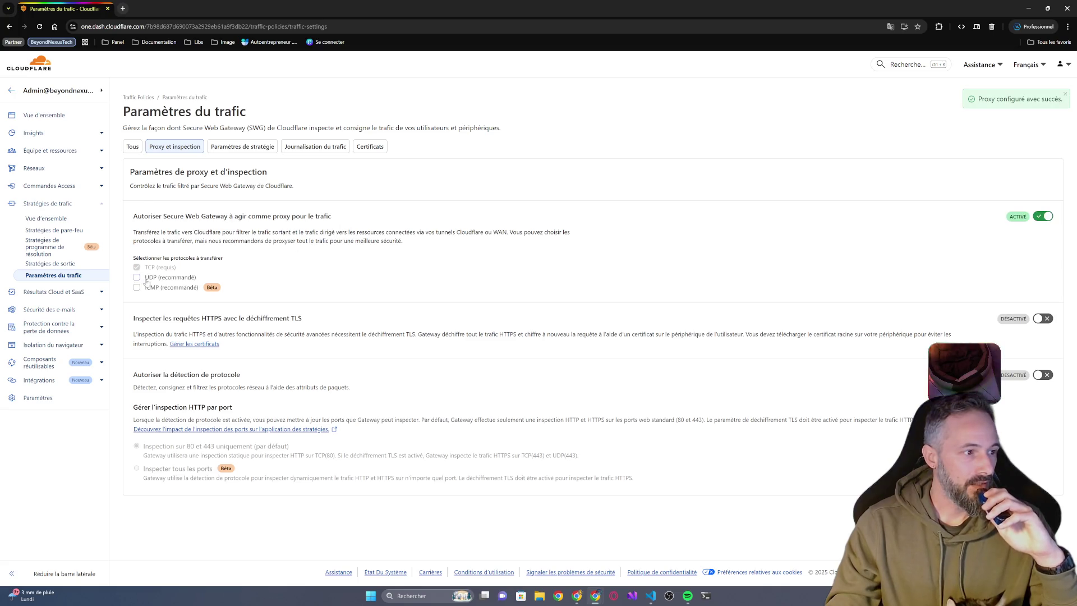
{"action": "left_click", "coordinate": [147, 277]}
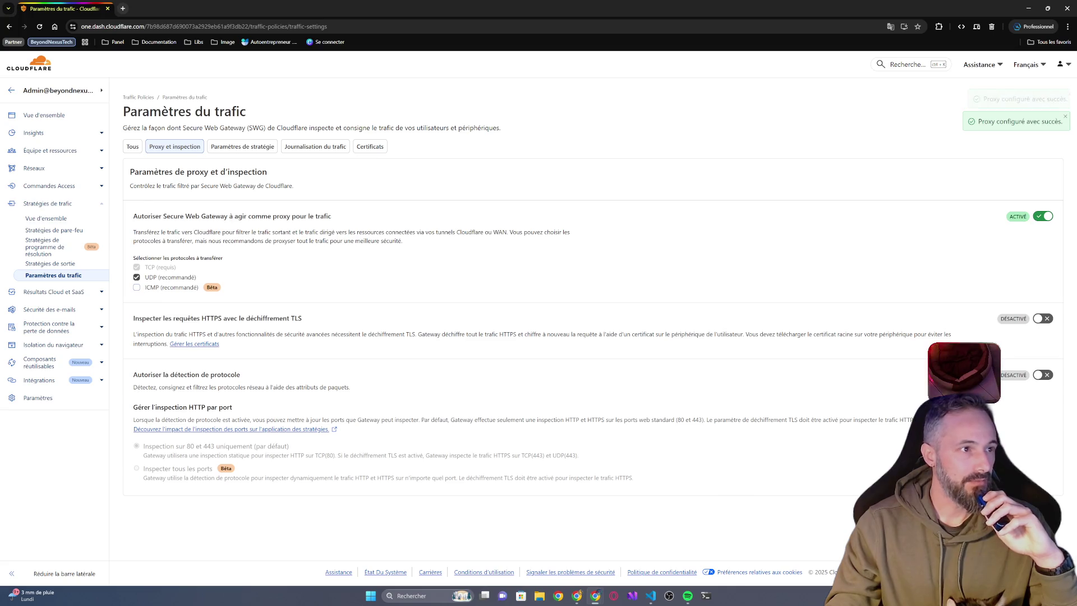
- Search Google for 'protocol icmp', read the answer on ICMP's role, and close the tab
{"action": "left_click", "coordinate": [125, 9]}
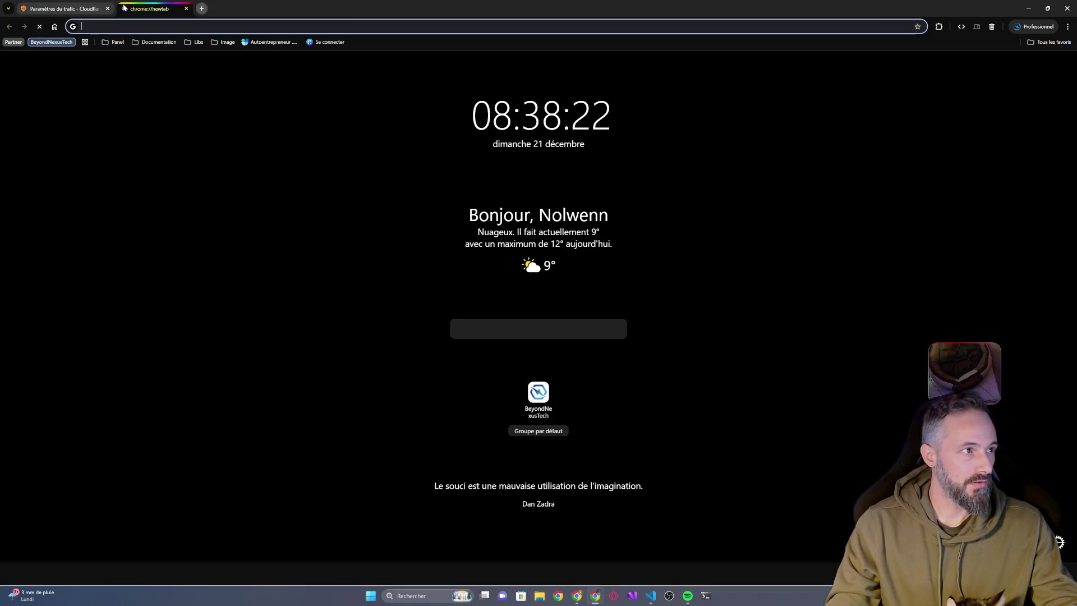
{"action": "type", "text": "protoco"}
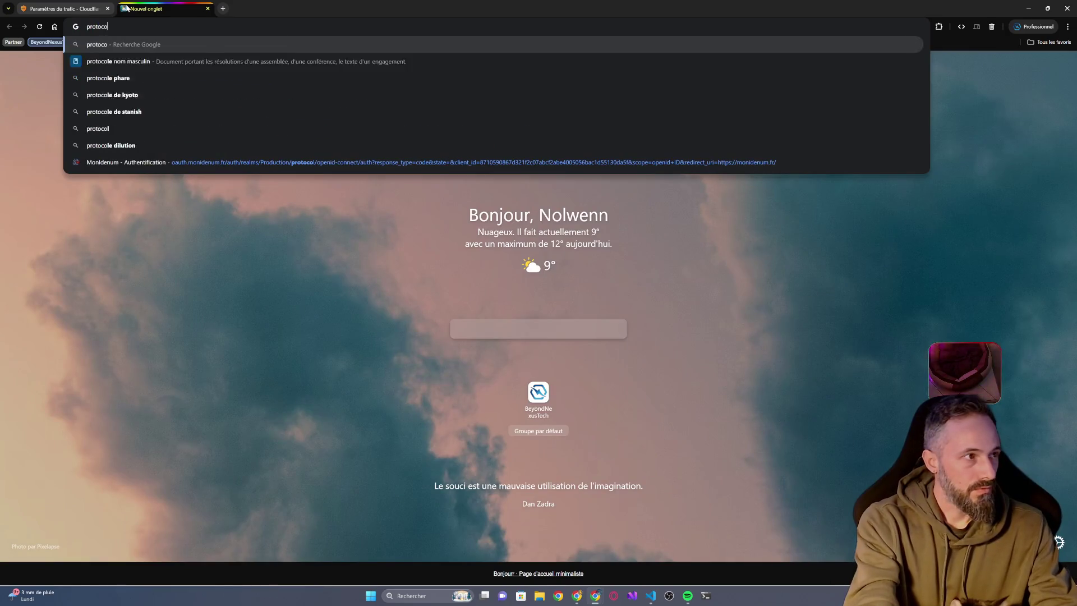
{"action": "type", "text": "l icmp"}
{"action": "key", "text": "Return"}
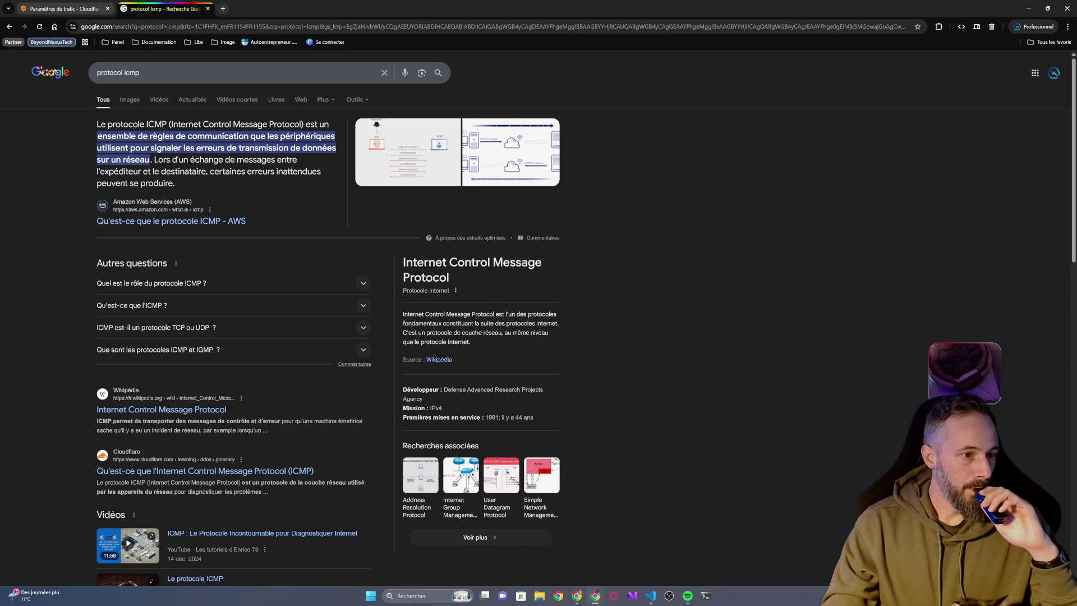
{"action": "left_click_drag", "start_coordinate": [453, 324], "coordinate": [479, 324]}
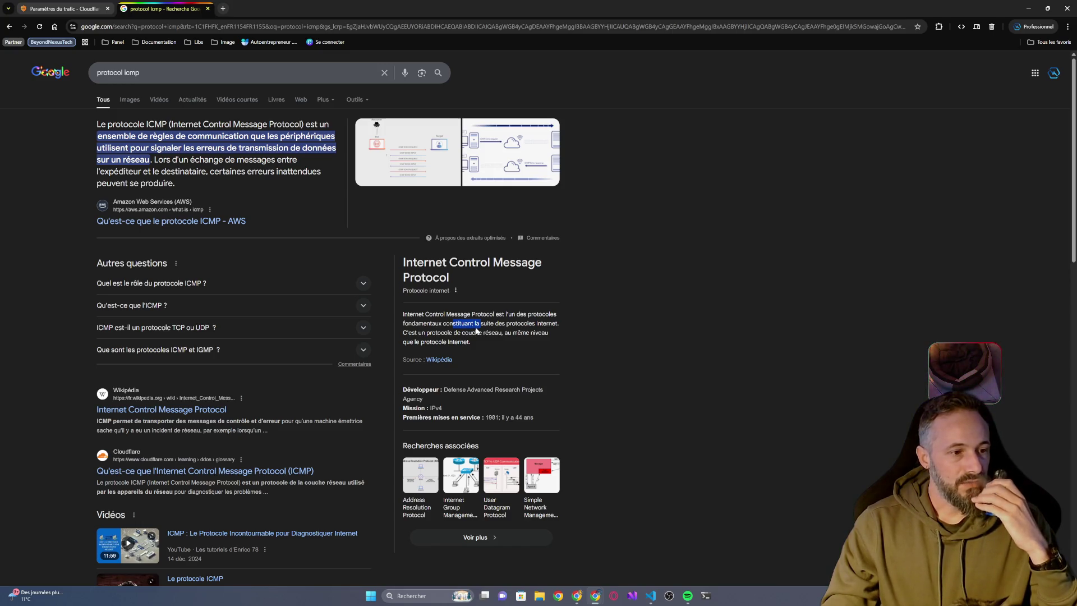
{"action": "left_click", "coordinate": [197, 286]}
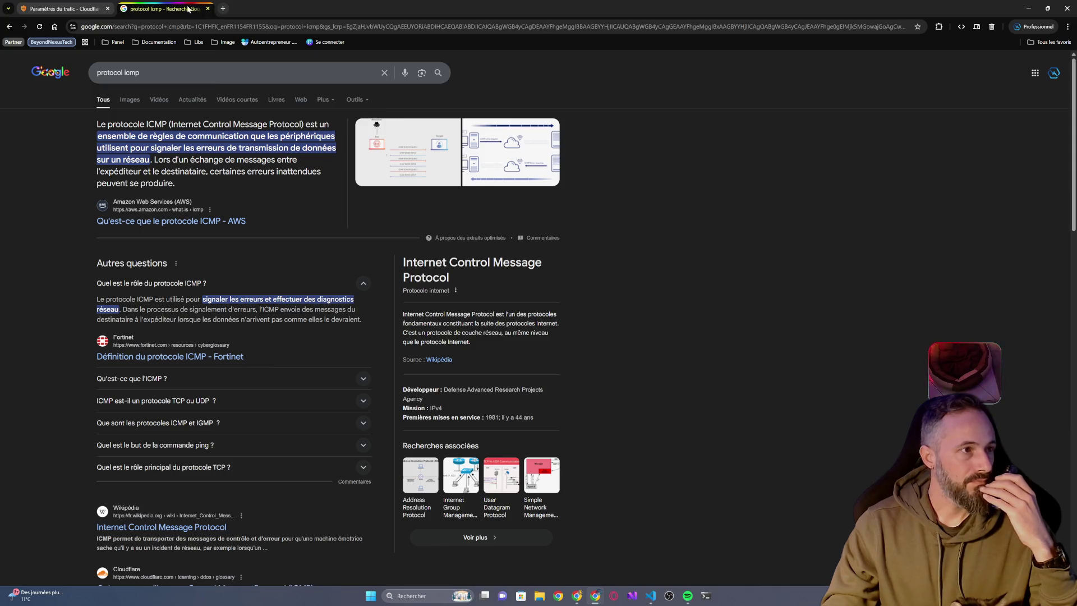
{"action": "left_click", "coordinate": [207, 9]}
- Add ICMP forwarding to the Gateway proxy alongside TCP and UDP
{"action": "left_click", "coordinate": [165, 291]}
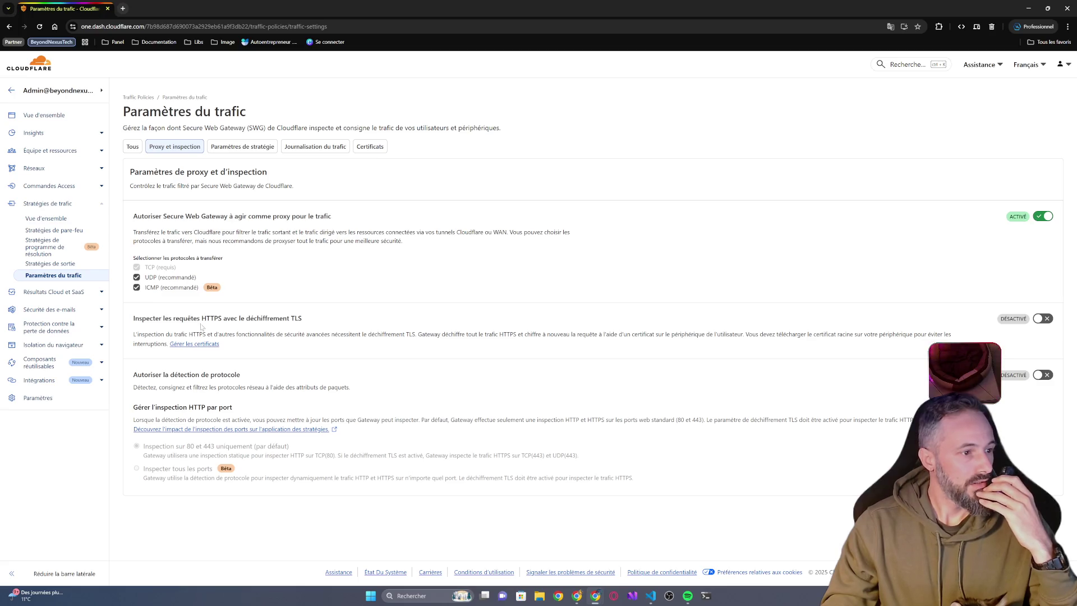
{"action": "left_click_drag", "start_coordinate": [156, 319], "coordinate": [289, 326]}
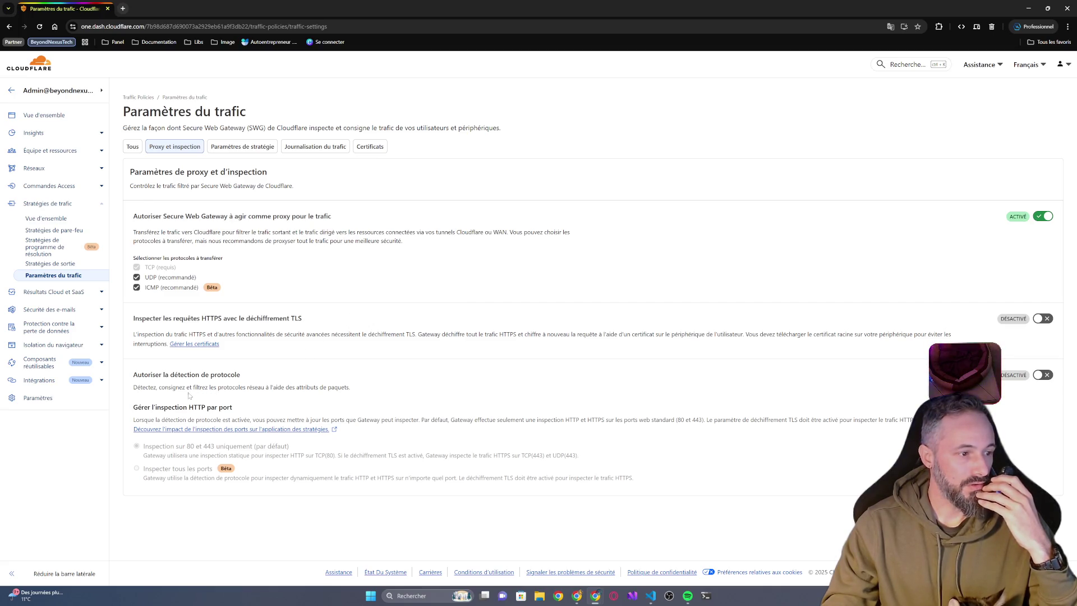
{"action": "left_click_drag", "start_coordinate": [197, 395], "coordinate": [323, 394]}
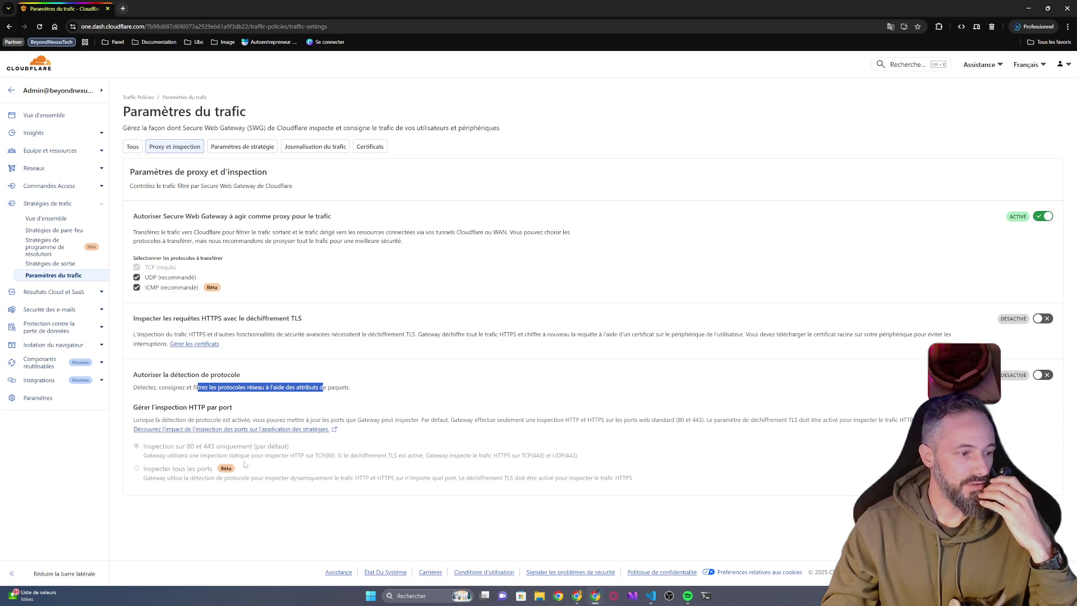
- Enable protocol detection and confirm inspecting HTTP on all ports
{"action": "mouse_move", "coordinate": [226, 469]}
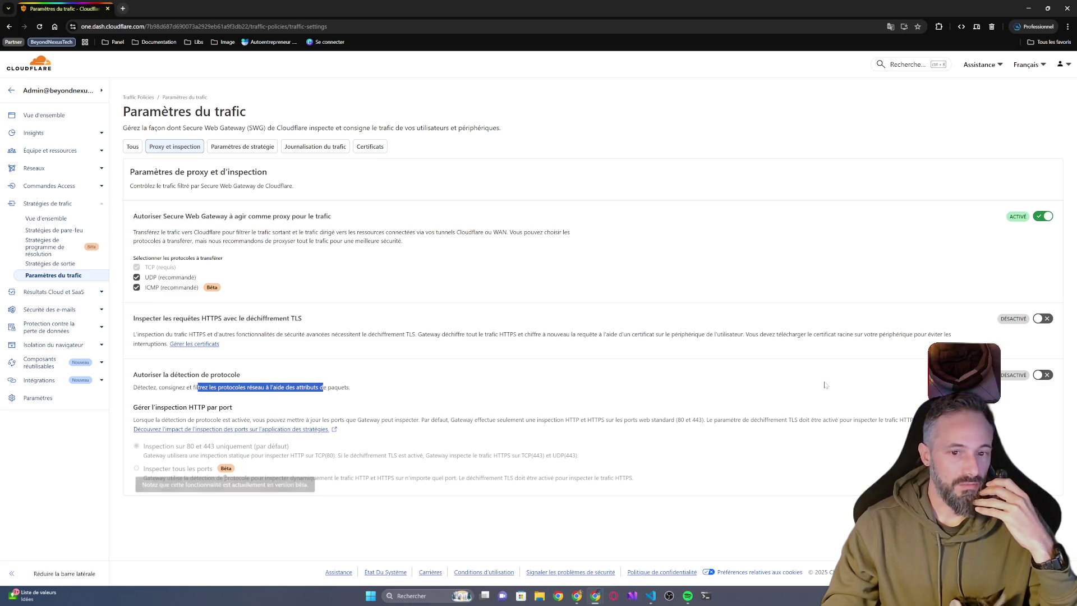
{"action": "left_click", "coordinate": [1047, 370]}
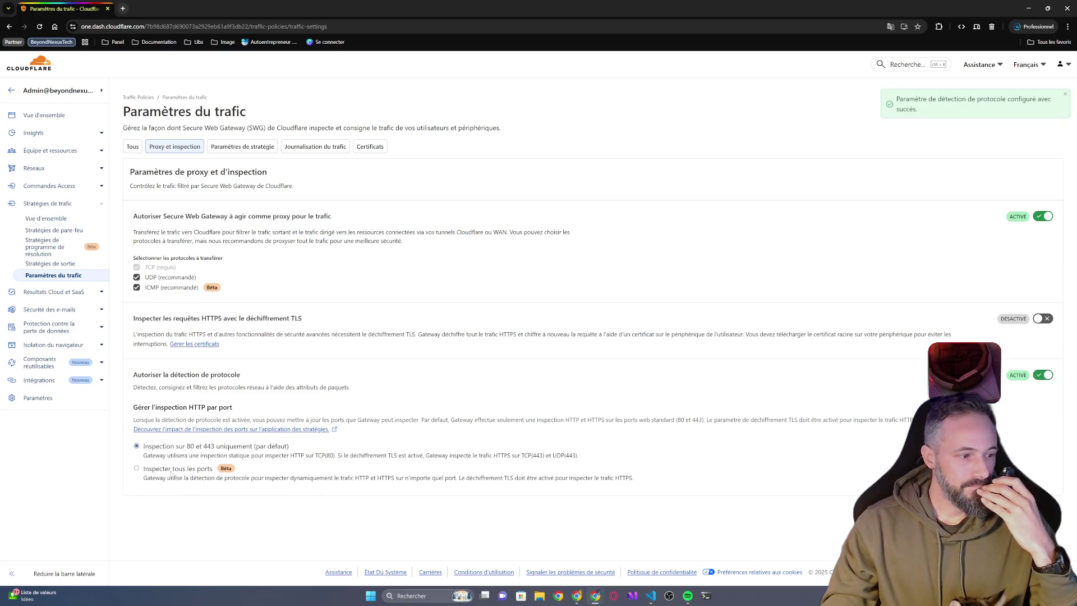
{"action": "left_click", "coordinate": [174, 469]}
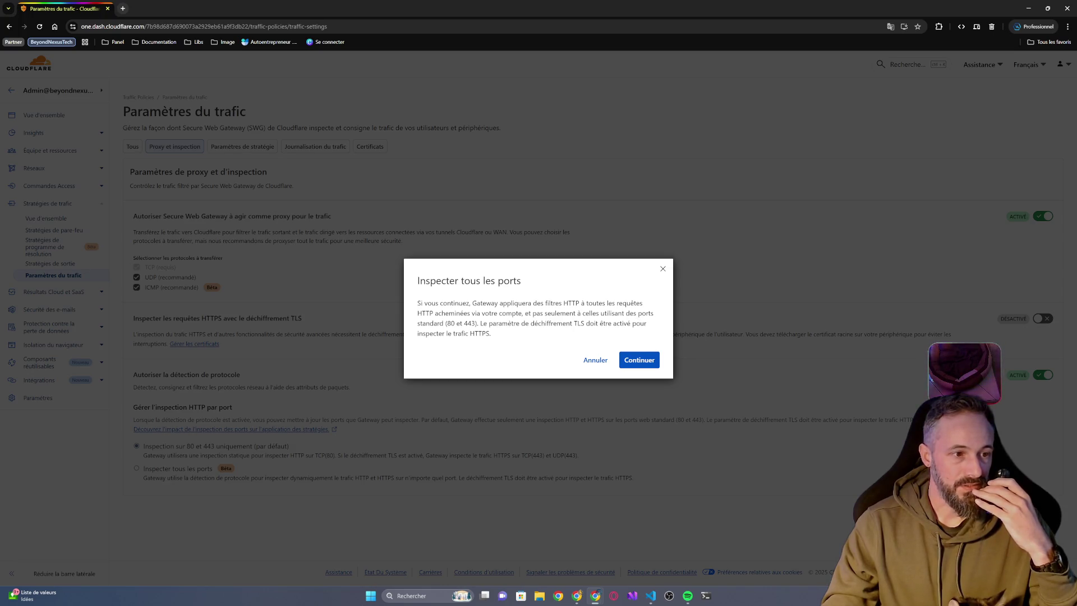
{"action": "left_click", "coordinate": [639, 362]}
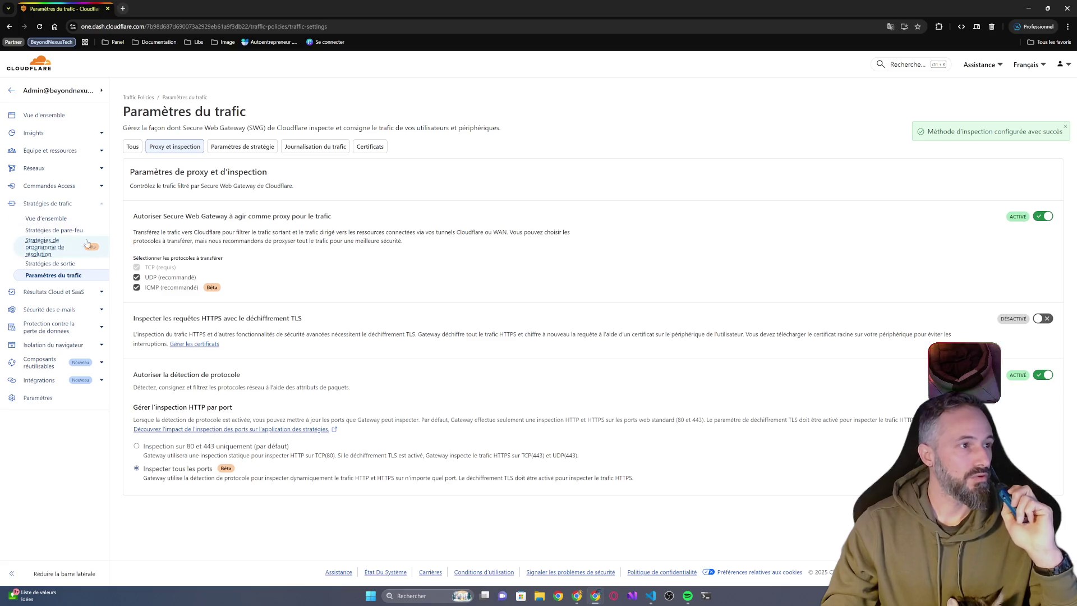
{"action": "left_click", "coordinate": [34, 168]}
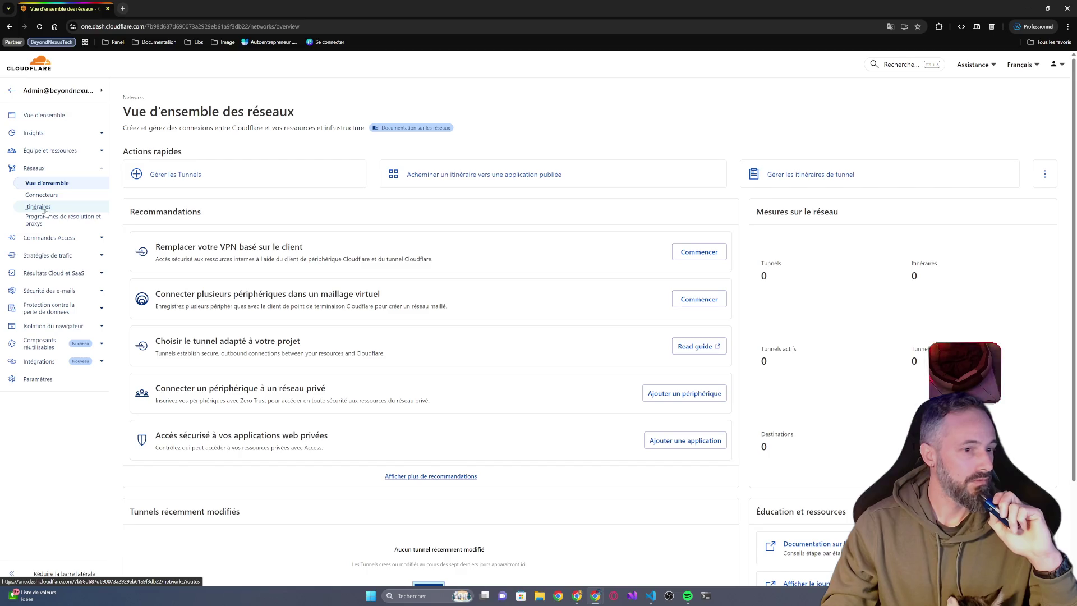
- Browse the Networks Overview, Routes, Connectors and Resolvers & Proxies pages, ending on Traffic policies Overview
{"action": "double_click", "coordinate": [763, 446]}
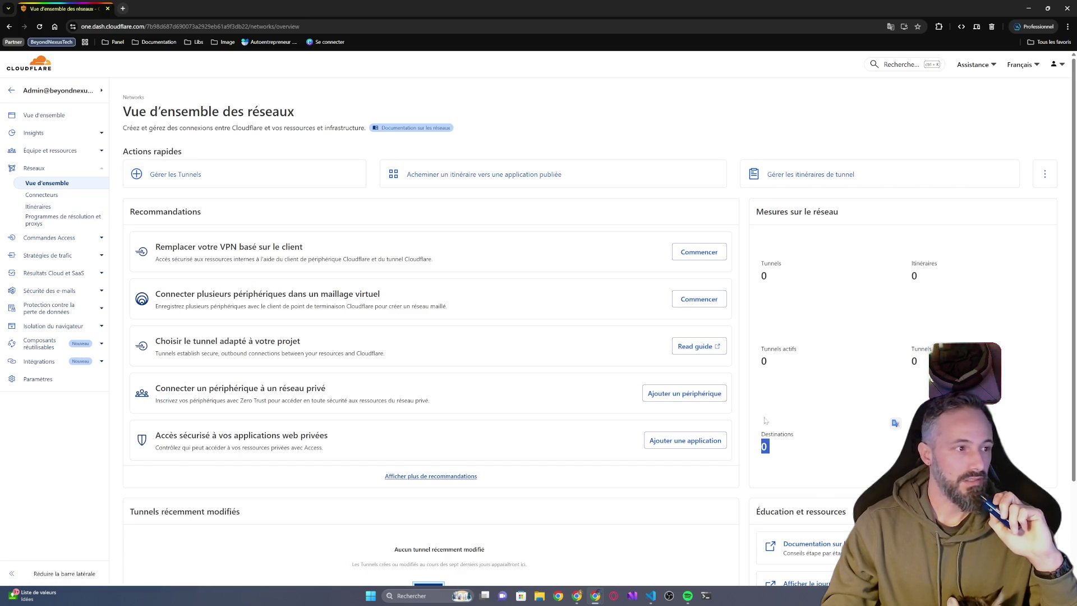
{"action": "scroll", "coordinate": [516, 419], "scroll_direction": "down", "scroll_amount": 2}
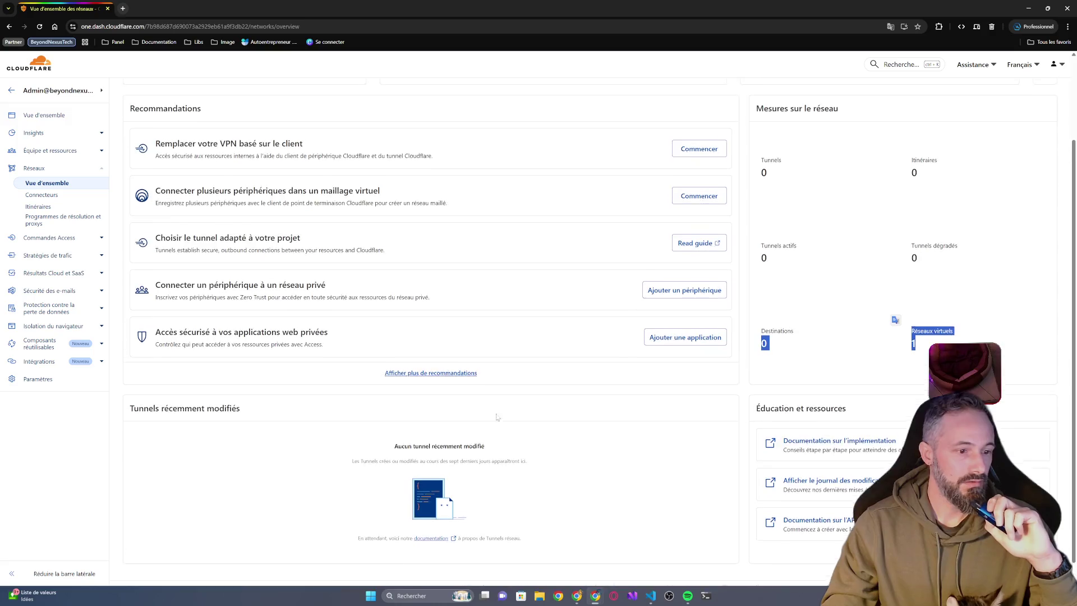
{"action": "left_click", "coordinate": [55, 206]}
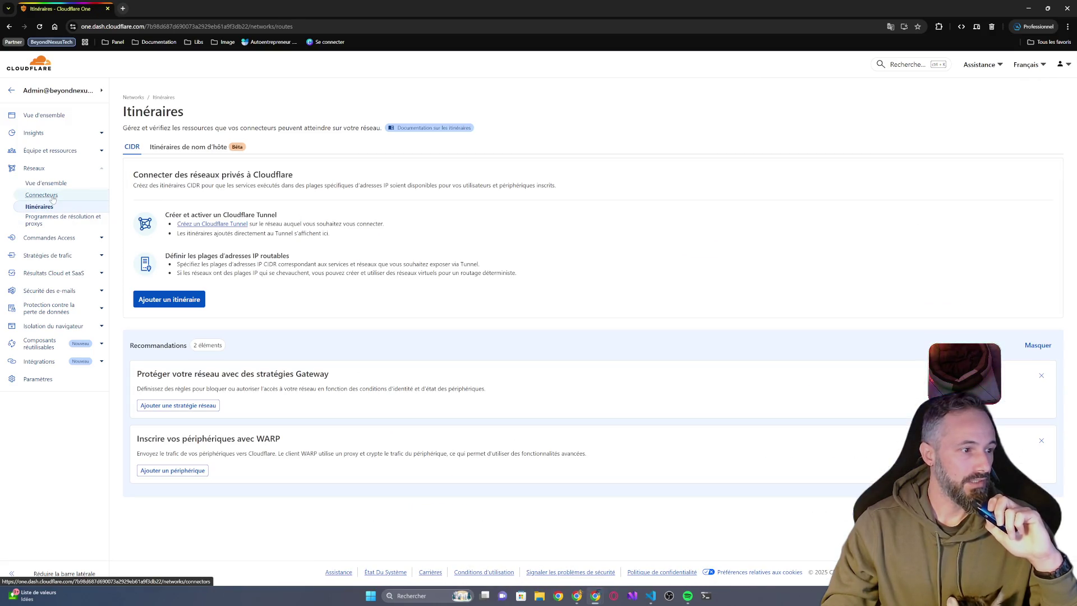
{"action": "left_click", "coordinate": [51, 195]}
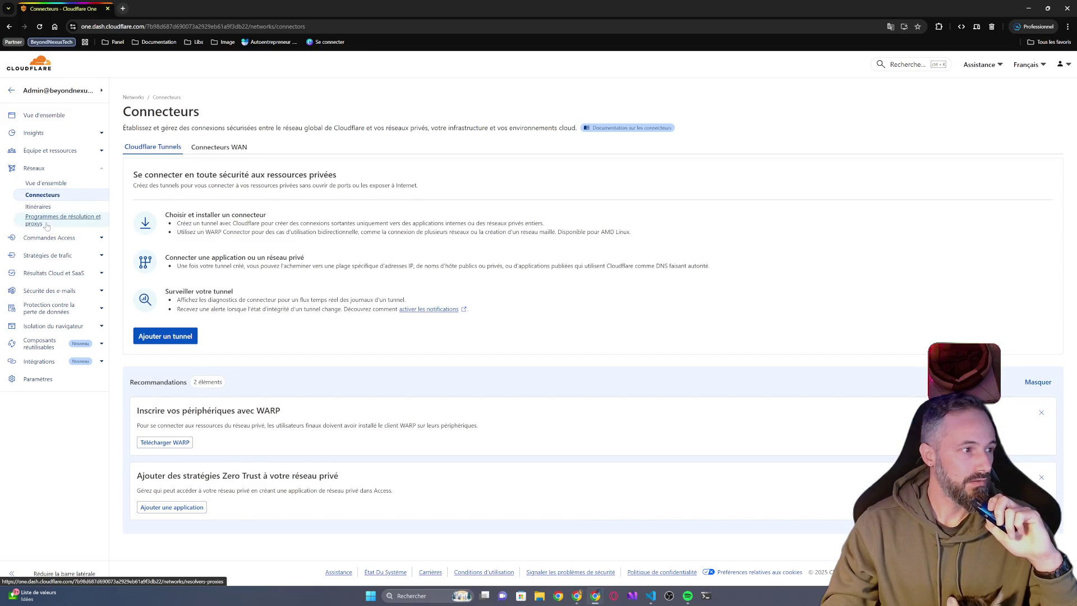
{"action": "left_click", "coordinate": [47, 223]}
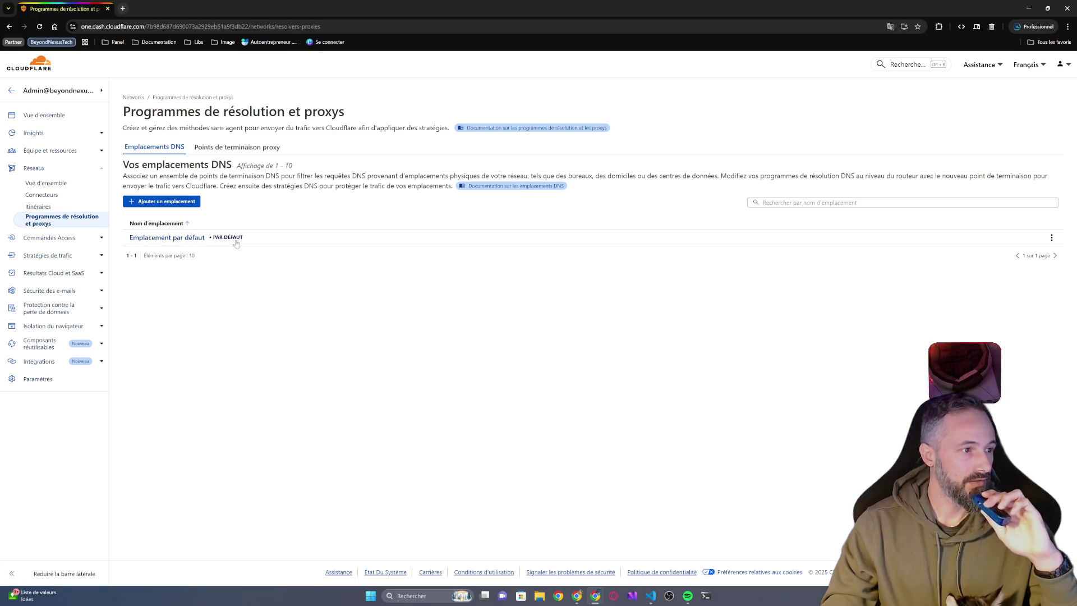
{"action": "left_click", "coordinate": [42, 178]}
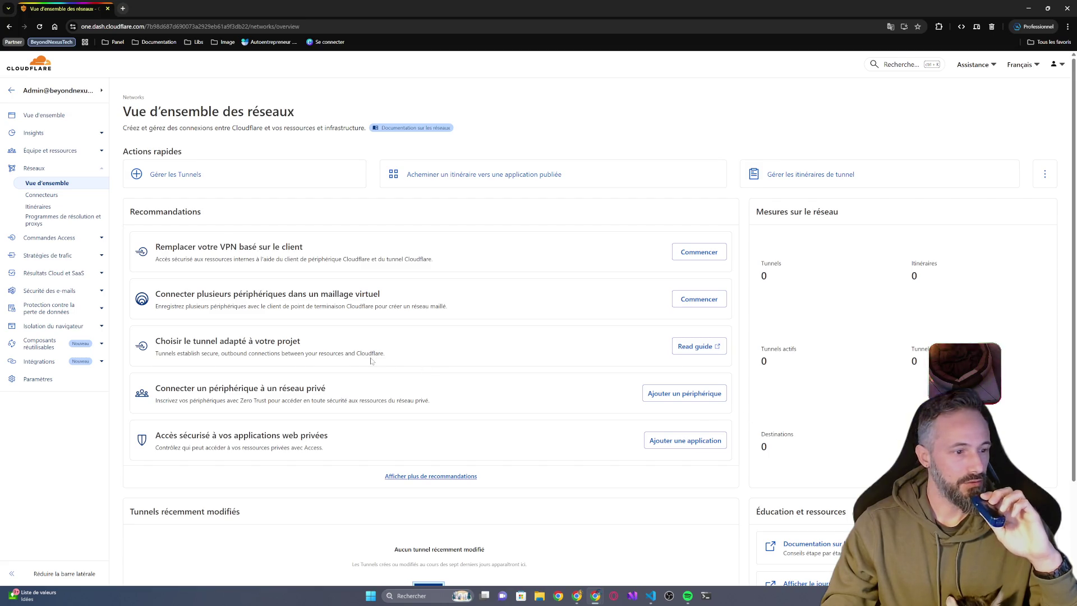
{"action": "scroll", "coordinate": [370, 361], "scroll_direction": "down", "scroll_amount": 3}
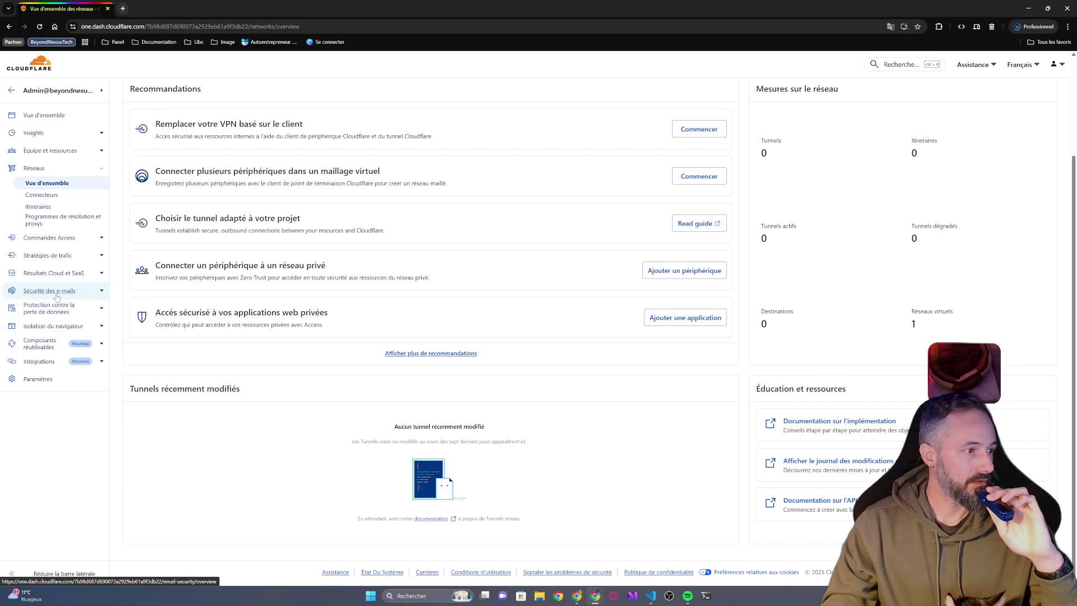
{"action": "left_click", "coordinate": [49, 259]}
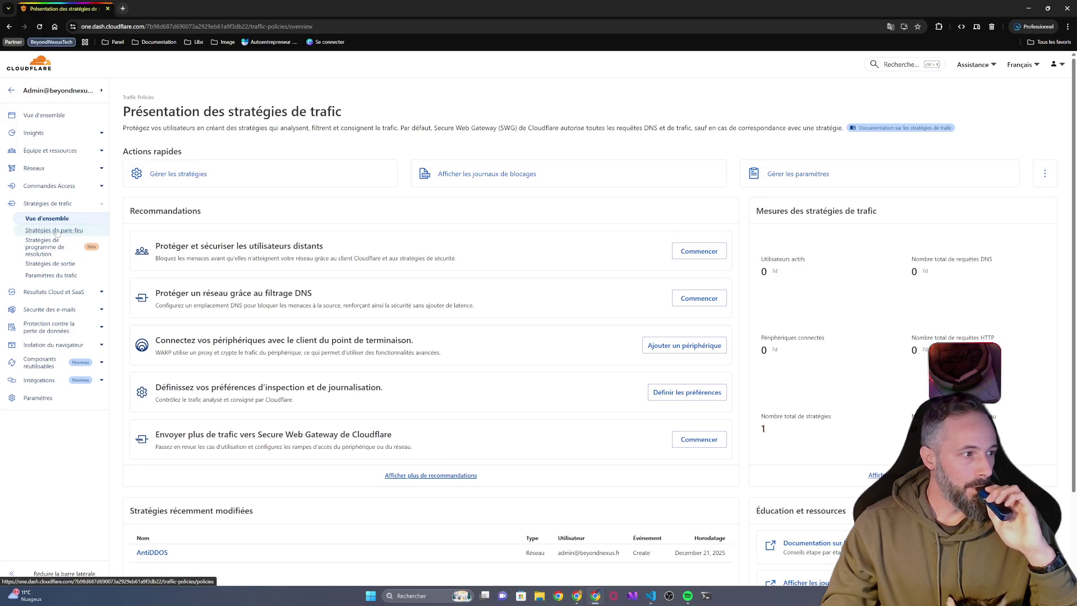
- Move through Egress and Resolver policies to the Firewall policies Network tab listing AntiDDOS
{"action": "left_click", "coordinate": [48, 267]}
{"action": "left_click", "coordinate": [46, 247]}
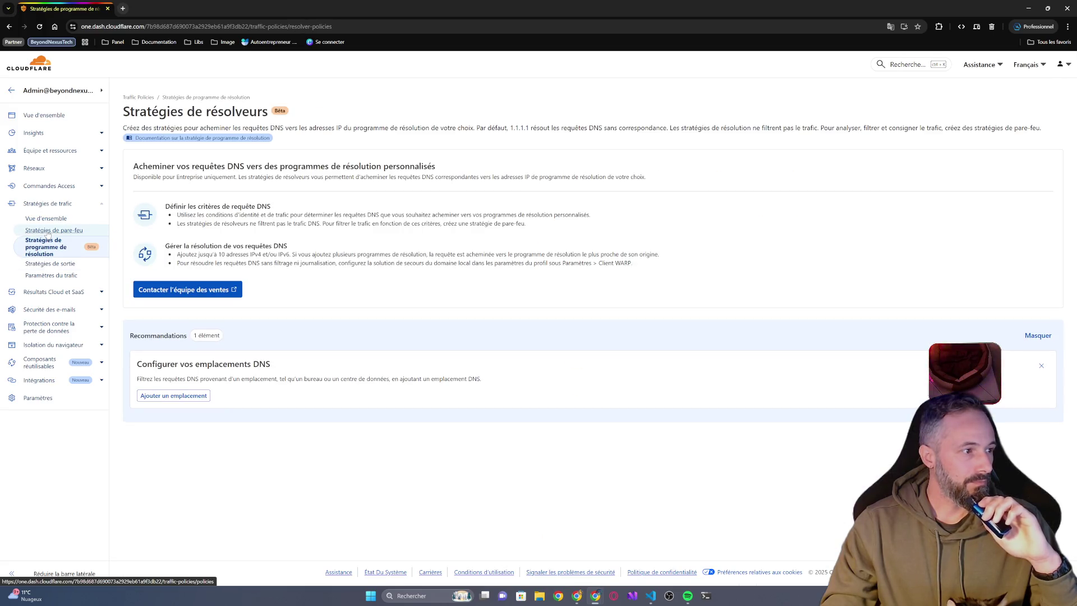
{"action": "left_click", "coordinate": [48, 231]}
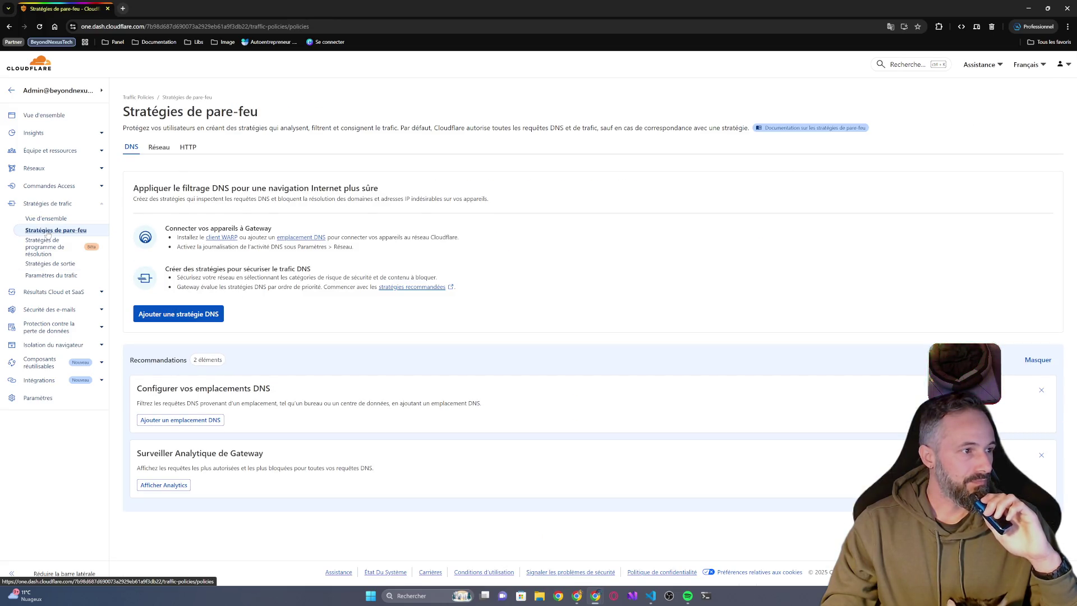
{"action": "left_click", "coordinate": [162, 152]}
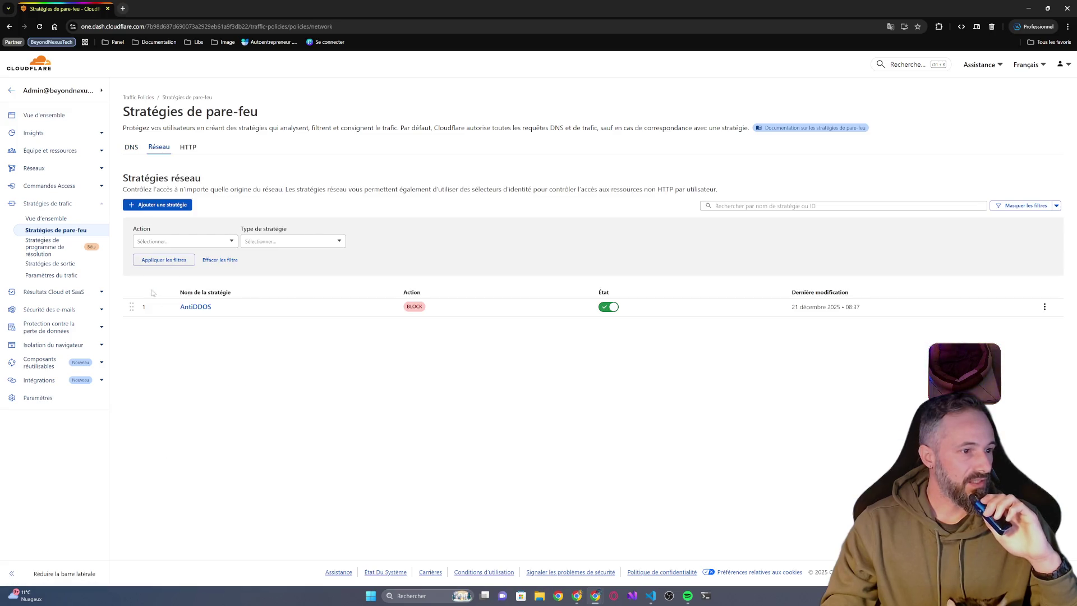
{"action": "left_click", "coordinate": [167, 208]}
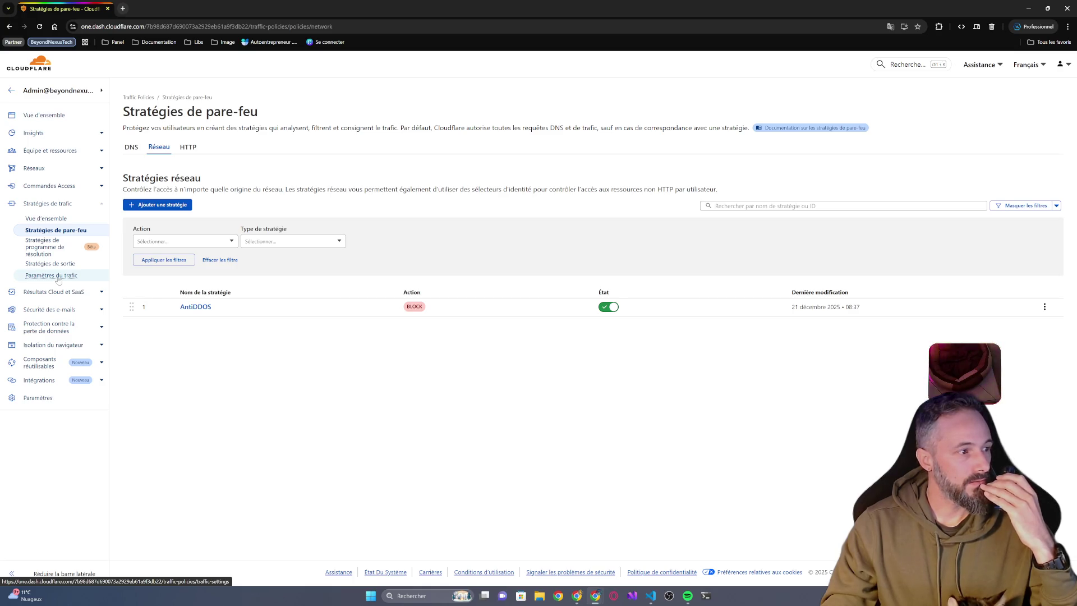
- Scroll through every section of Traffic settings, then go back to the Traffic policies overview
{"action": "left_click", "coordinate": [58, 278]}
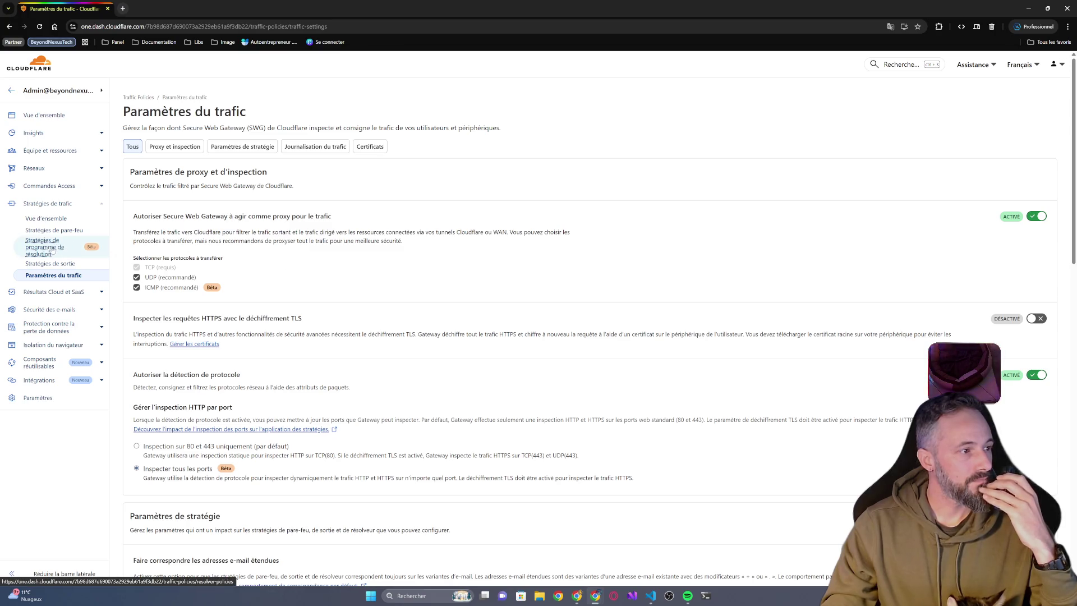
{"action": "scroll", "coordinate": [223, 235], "scroll_direction": "down", "scroll_amount": 3}
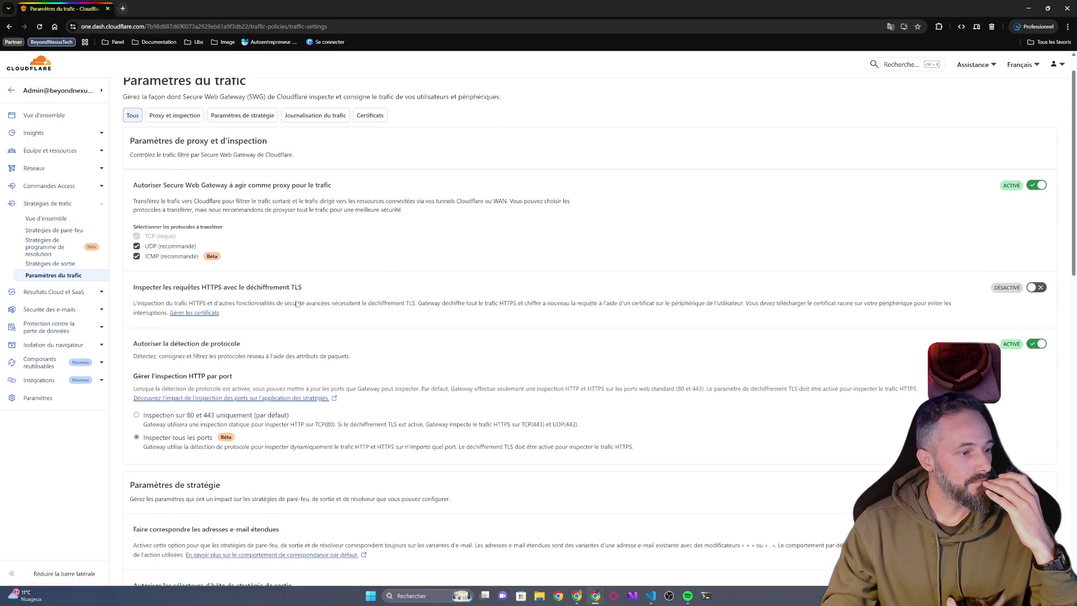
{"action": "scroll", "coordinate": [588, 330], "scroll_direction": "down", "scroll_amount": 1}
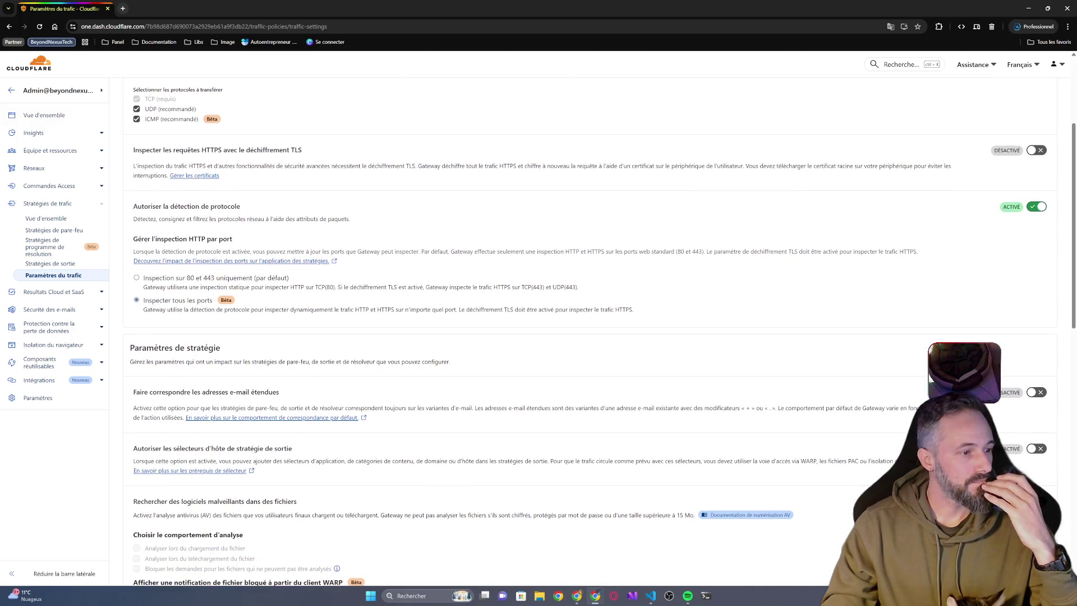
{"action": "scroll", "coordinate": [377, 399], "scroll_direction": "down", "scroll_amount": 4}
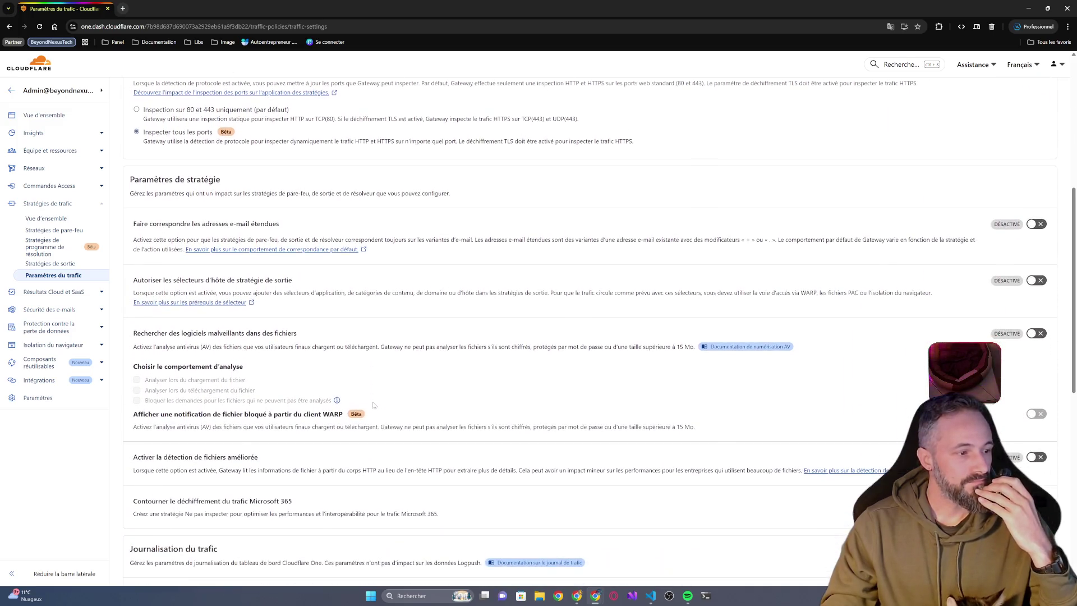
{"action": "scroll", "coordinate": [377, 398], "scroll_direction": "up", "scroll_amount": 3}
{"action": "scroll", "coordinate": [378, 399], "scroll_direction": "down", "scroll_amount": 1}
{"action": "scroll", "coordinate": [387, 426], "scroll_direction": "down", "scroll_amount": 3}
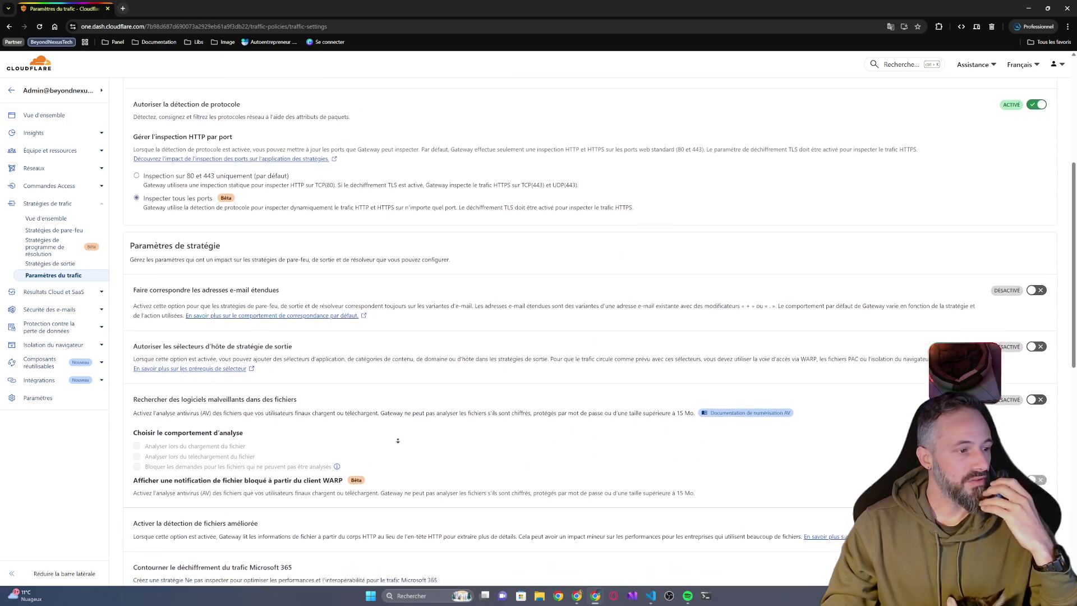
{"action": "scroll", "coordinate": [395, 447], "scroll_direction": "down", "scroll_amount": 5}
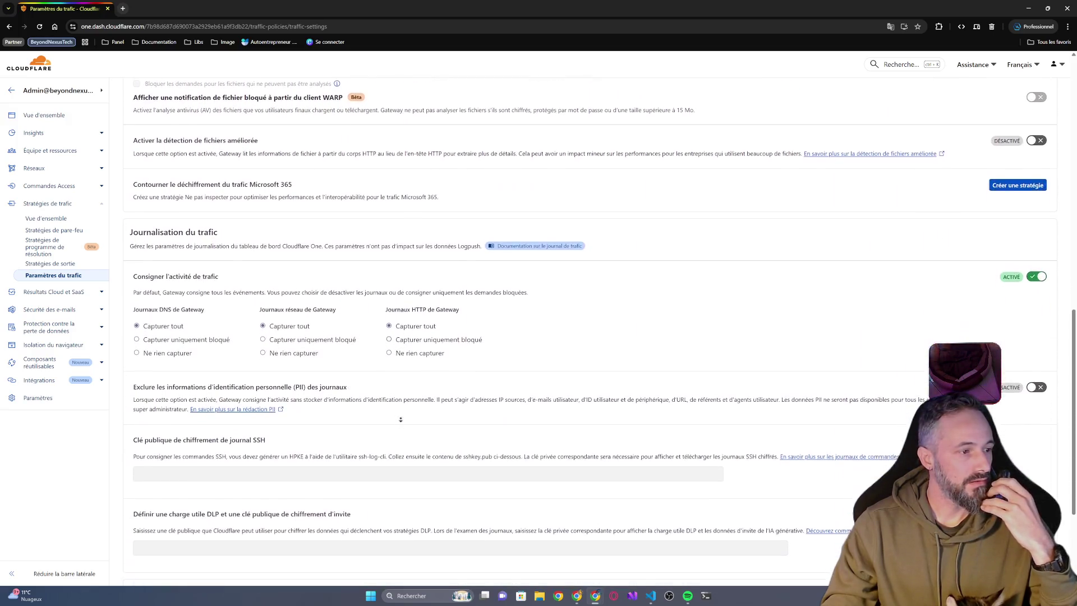
{"action": "scroll", "coordinate": [399, 418], "scroll_direction": "down", "scroll_amount": 1}
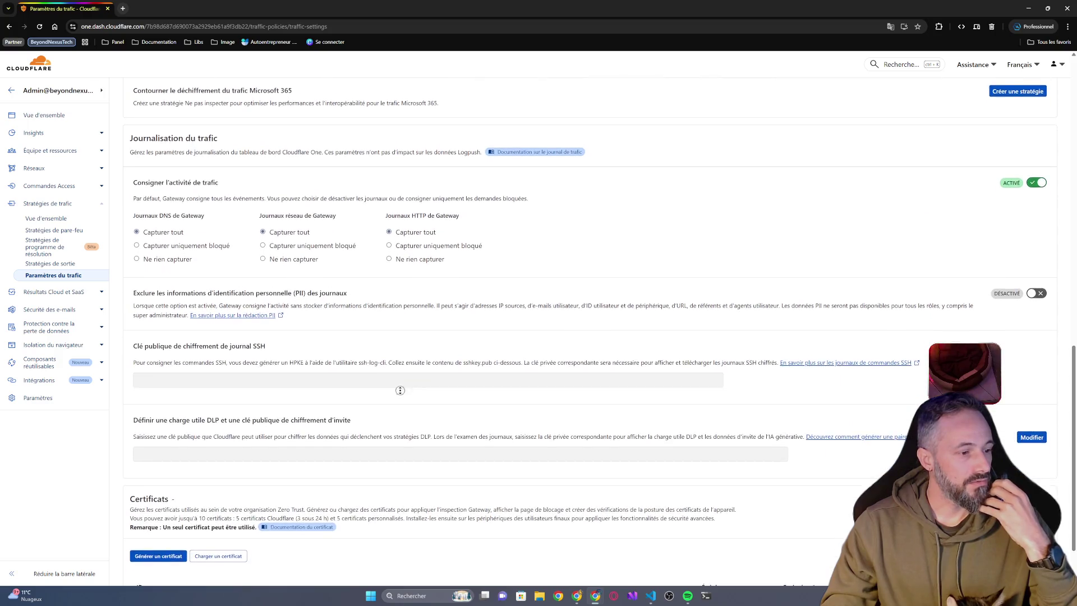
{"action": "scroll", "coordinate": [396, 348], "scroll_direction": "up", "scroll_amount": 2}
{"action": "scroll", "coordinate": [396, 347], "scroll_direction": "up", "scroll_amount": 10}
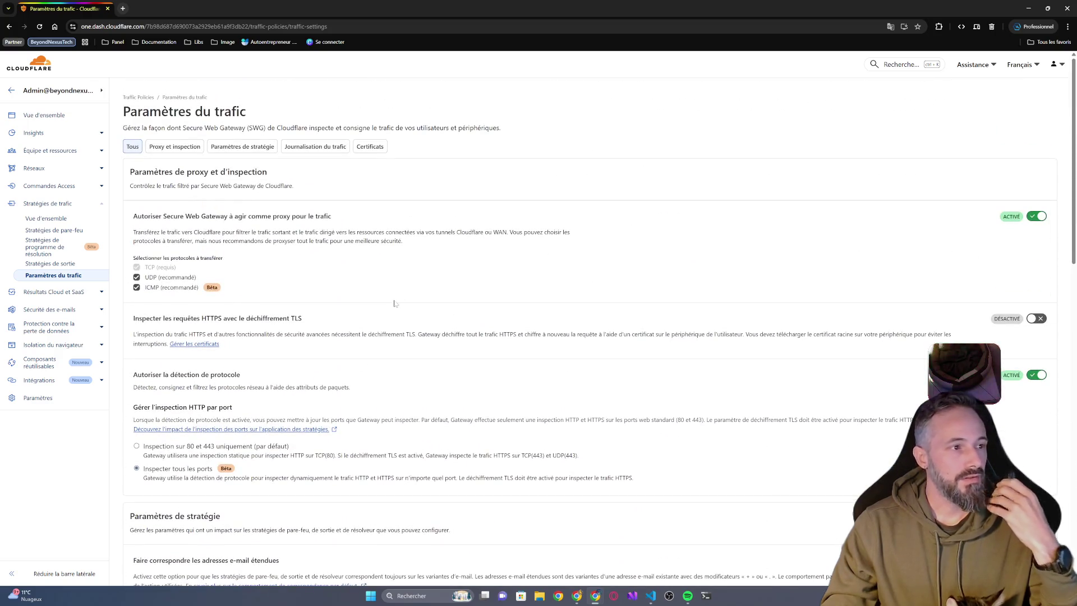
{"action": "left_click", "coordinate": [52, 219]}
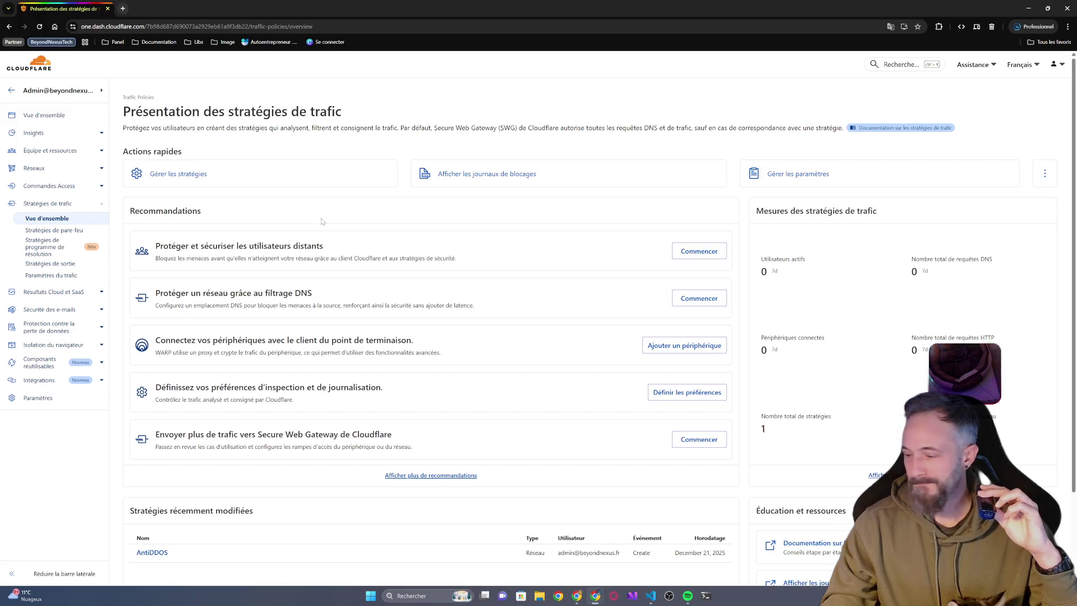
- From the Networks overview, copy the dashboard's base URL and un-maximize Chrome to reveal the Docs
{"action": "left_click", "coordinate": [37, 171]}
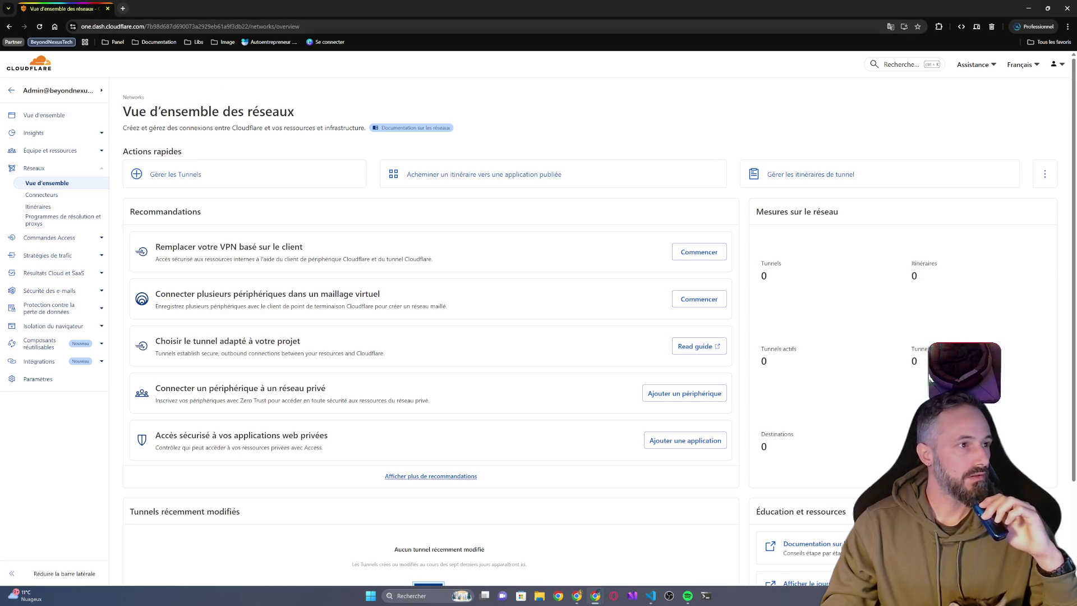
{"action": "left_click", "coordinate": [120, 28]}
{"action": "left_click", "coordinate": [140, 28]}
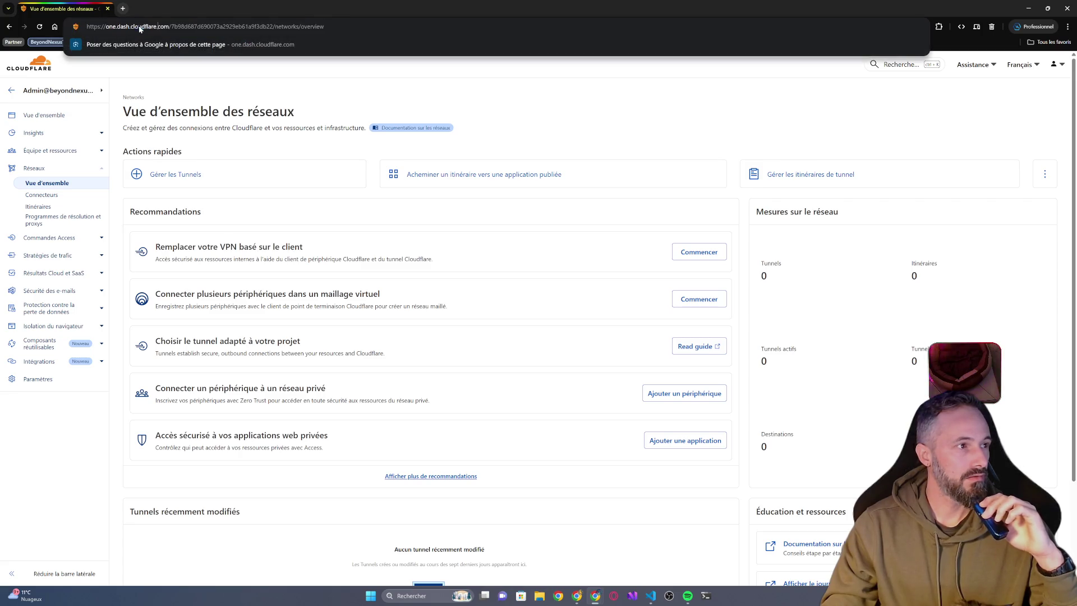
{"action": "left_click_drag", "start_coordinate": [170, 26], "coordinate": [28, 25]}
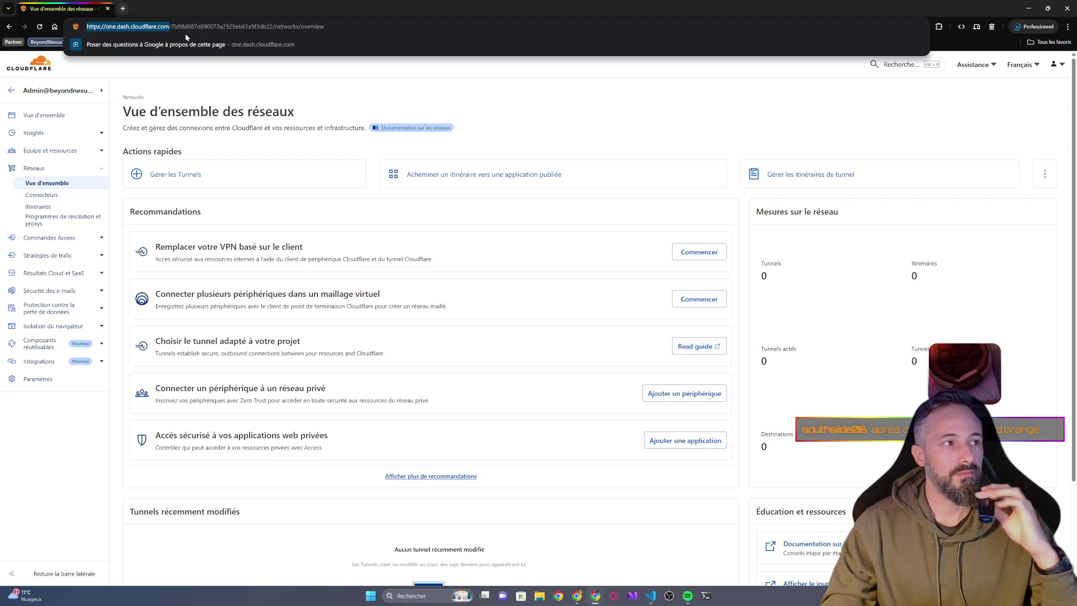
{"action": "right_click", "coordinate": [138, 28]}
{"action": "left_click", "coordinate": [170, 103]}
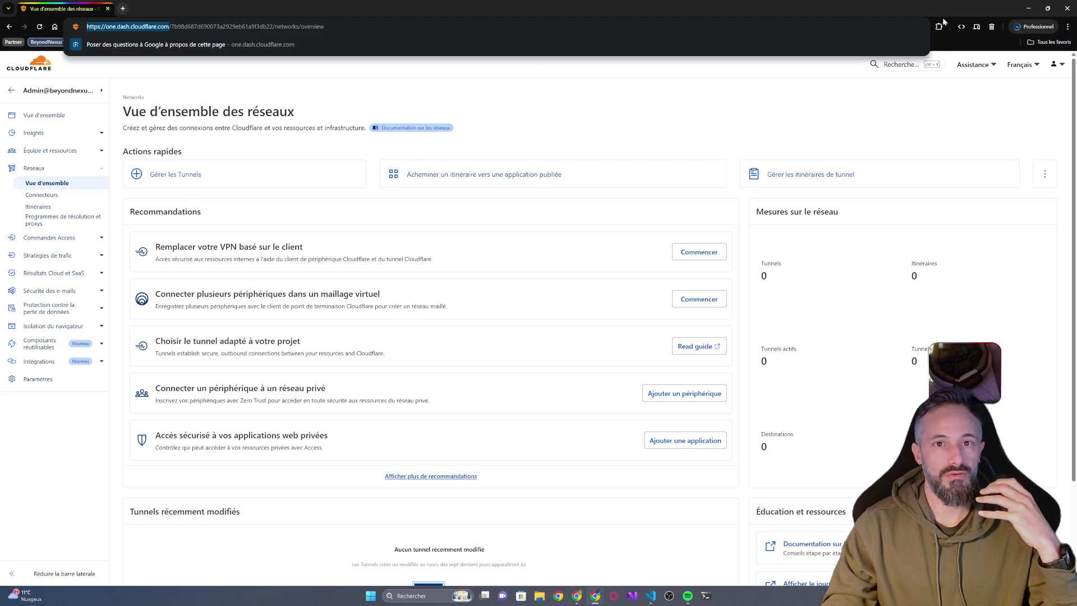
{"action": "mouse_move", "coordinate": [953, 6]}
{"action": "left_mouse_down"}
{"action": "mouse_move", "coordinate": [995, 31]}
{"action": "mouse_move", "coordinate": [966, 61]}
{"action": "mouse_move", "coordinate": [948, 126]}
{"action": "mouse_move", "coordinate": [1076, 107]}
{"action": "left_mouse_up"}
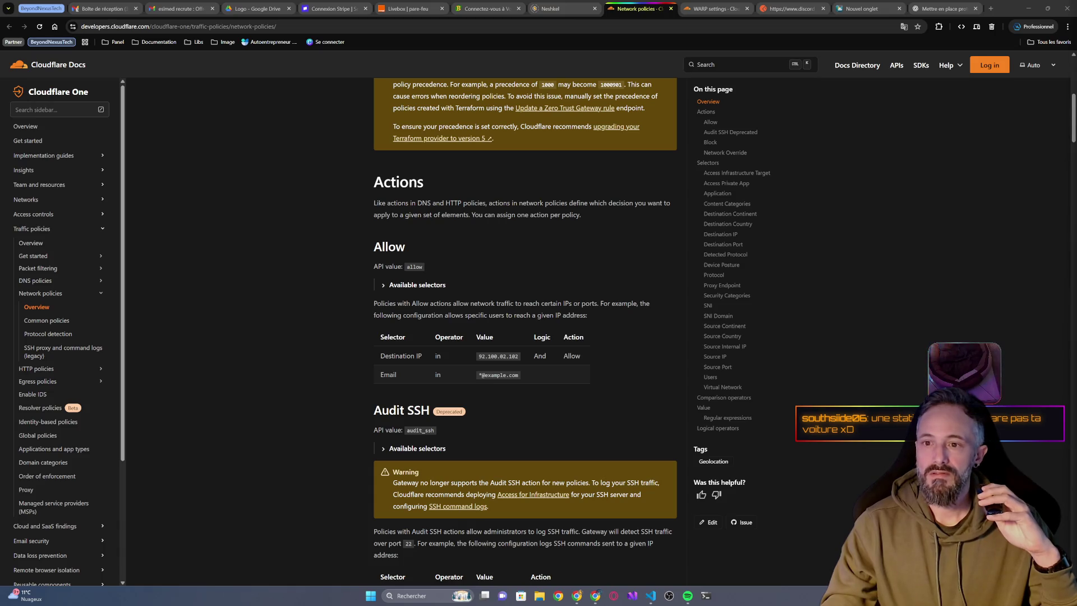
- Close the Network policies and WARP settings docs, the empty tab and the Postman window, then return to Analytics
{"action": "left_click", "coordinate": [719, 13]}
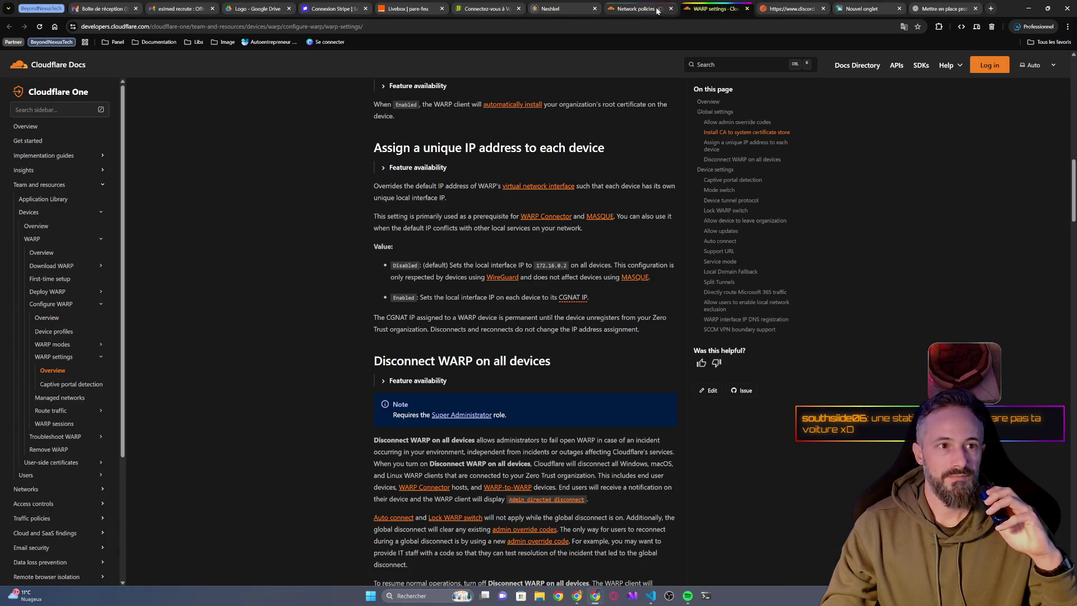
{"action": "middle_click", "coordinate": [621, 10]}
{"action": "middle_click", "coordinate": [622, 9]}
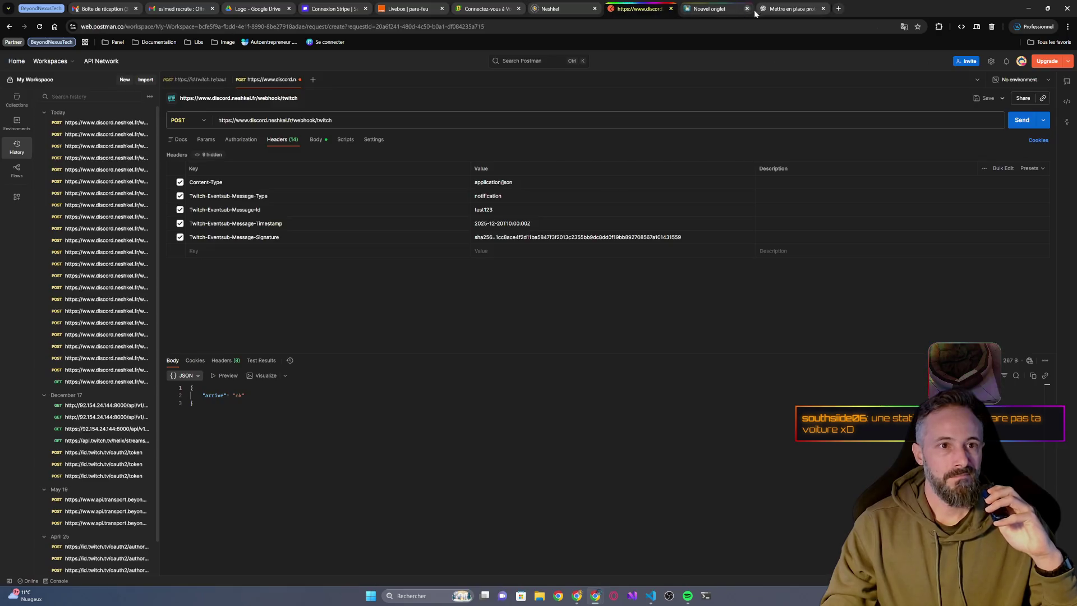
{"action": "middle_click", "coordinate": [811, 9]}
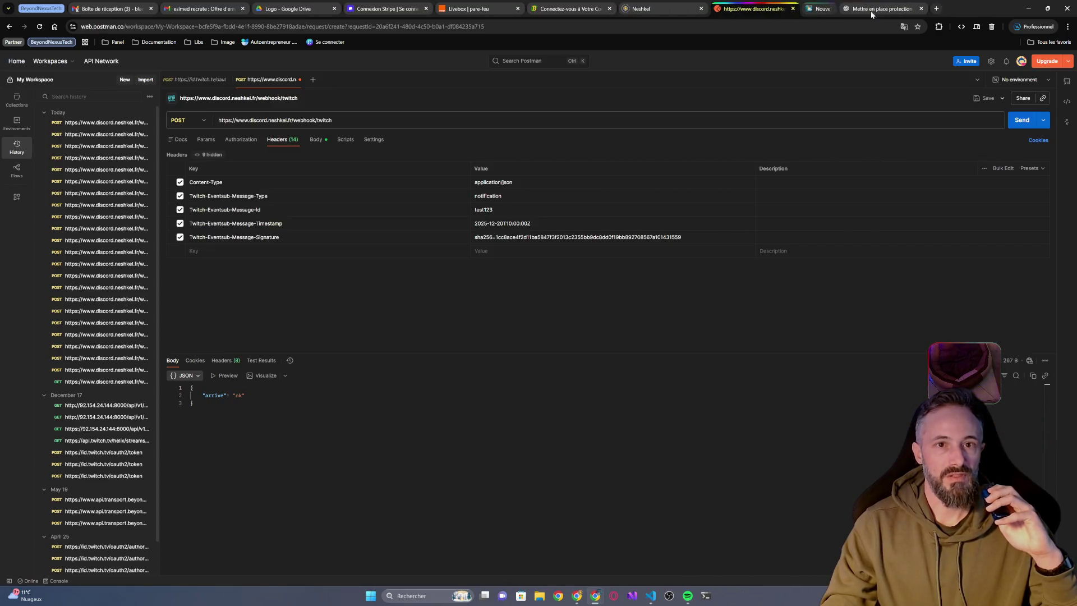
{"action": "left_click", "coordinate": [1027, 8]}
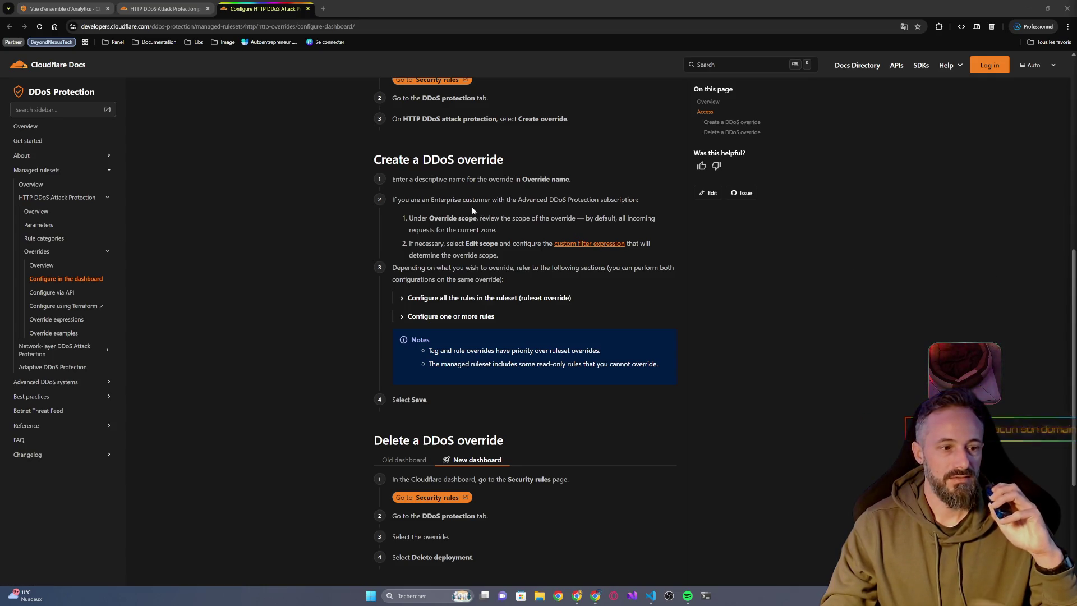
{"action": "left_click", "coordinate": [165, 14]}
{"action": "left_click", "coordinate": [92, 9]}
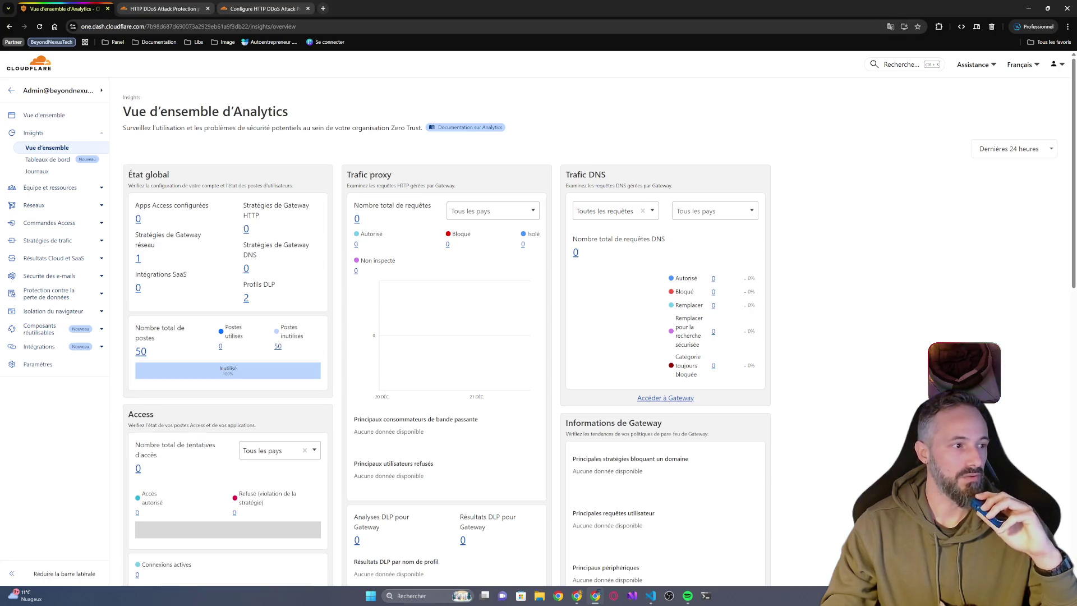
- Close both DDoS documentation tabs, review the DLP profiles list, then go back to the Analytics overview
{"action": "left_click", "coordinate": [207, 8]}
{"action": "left_click", "coordinate": [208, 9]}
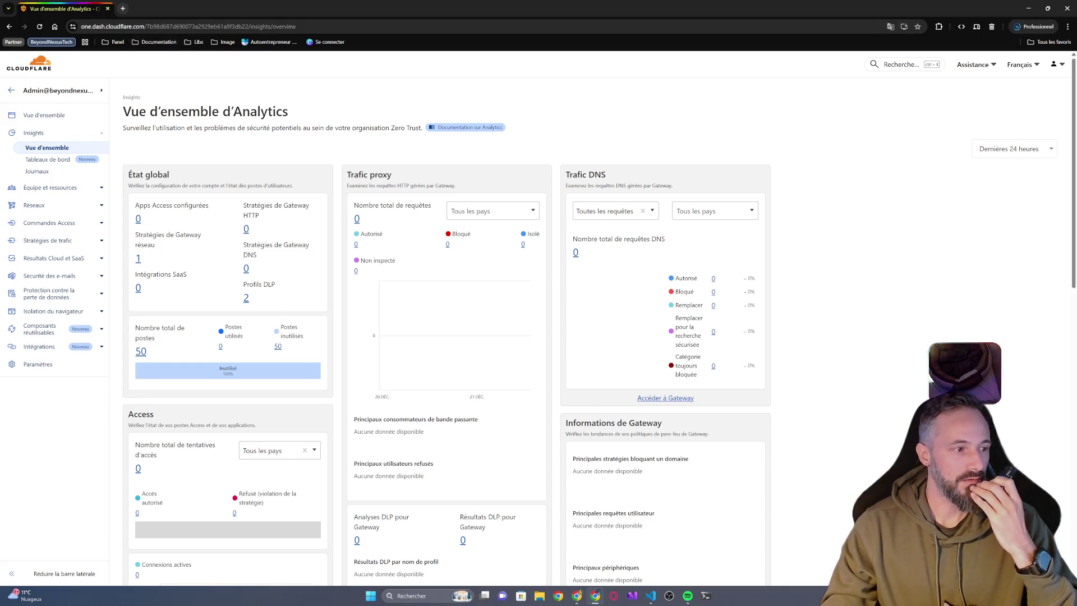
{"action": "left_click", "coordinate": [245, 299]}
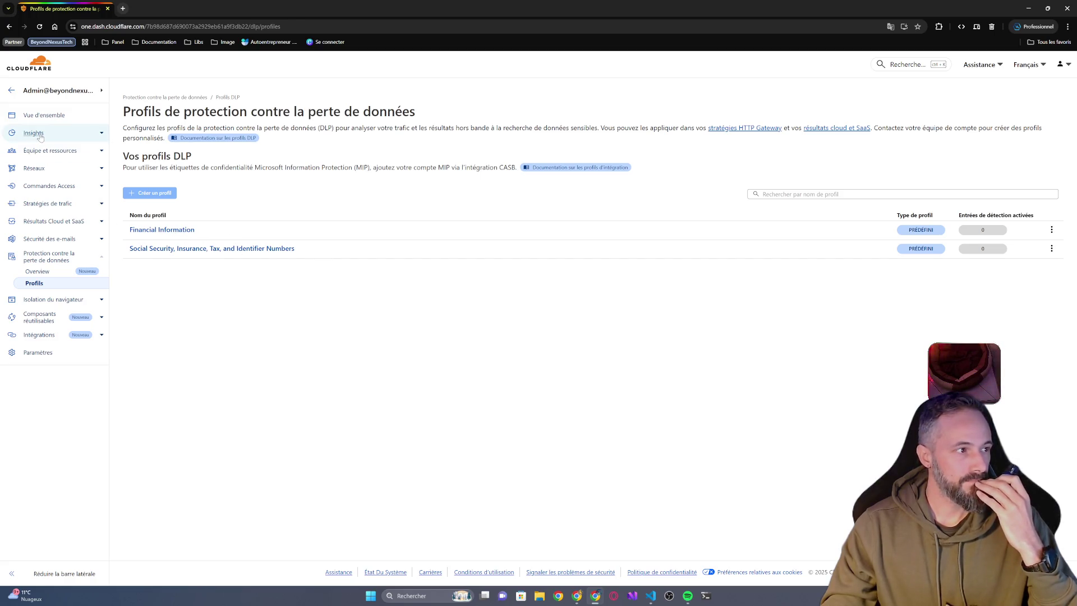
{"action": "left_click", "coordinate": [38, 116]}
{"action": "left_click", "coordinate": [38, 119]}
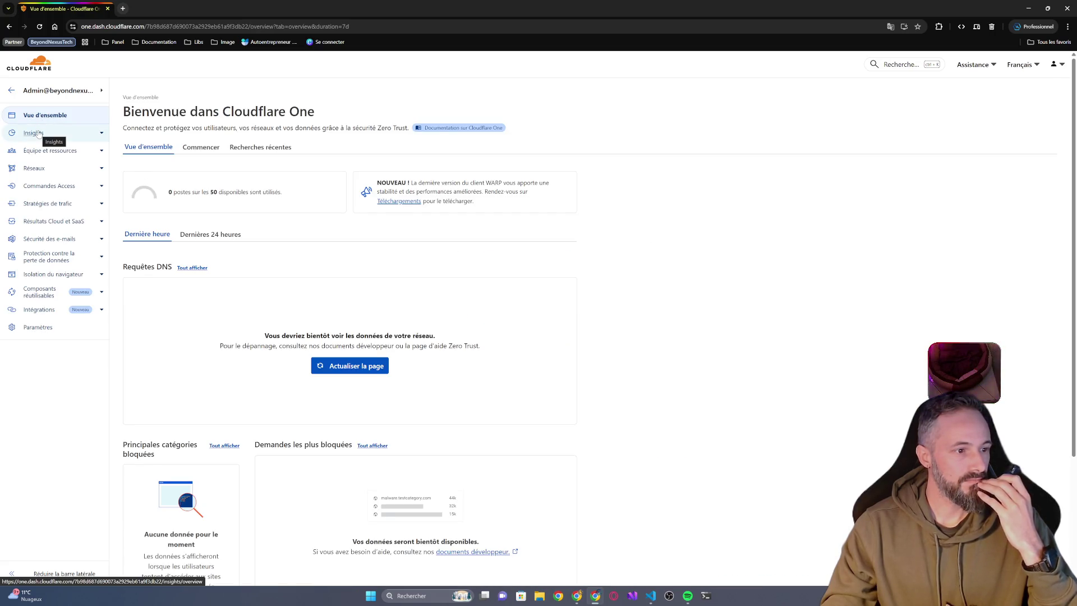
{"action": "left_click", "coordinate": [38, 132]}
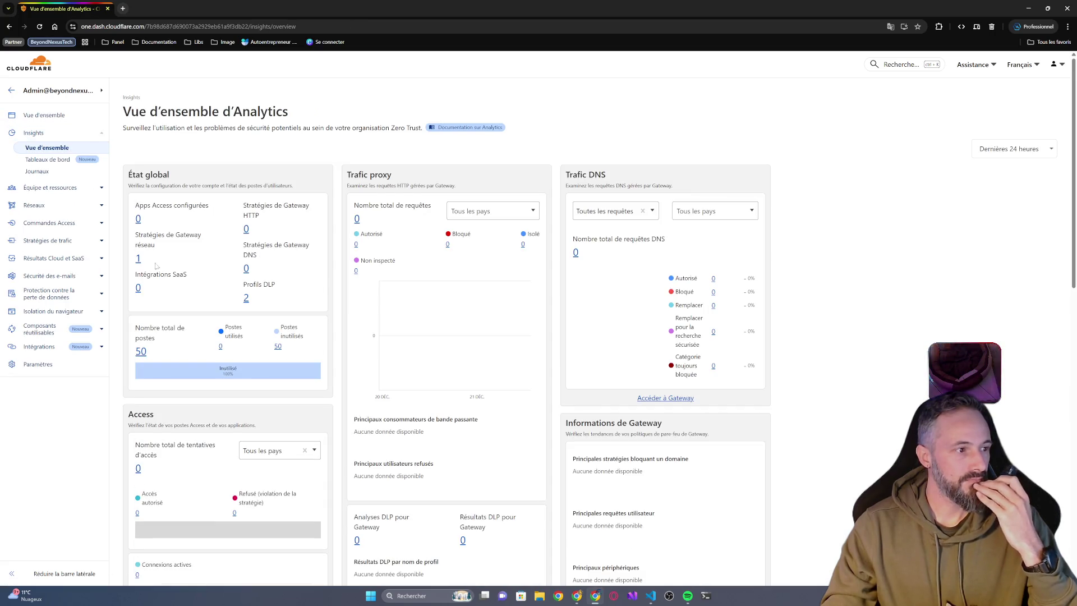
- Scroll through the Analytics overview, then end on the Cloudflare One welcome page showing 0 of 50 seats
{"action": "scroll", "coordinate": [223, 305], "scroll_direction": "down", "scroll_amount": 1}
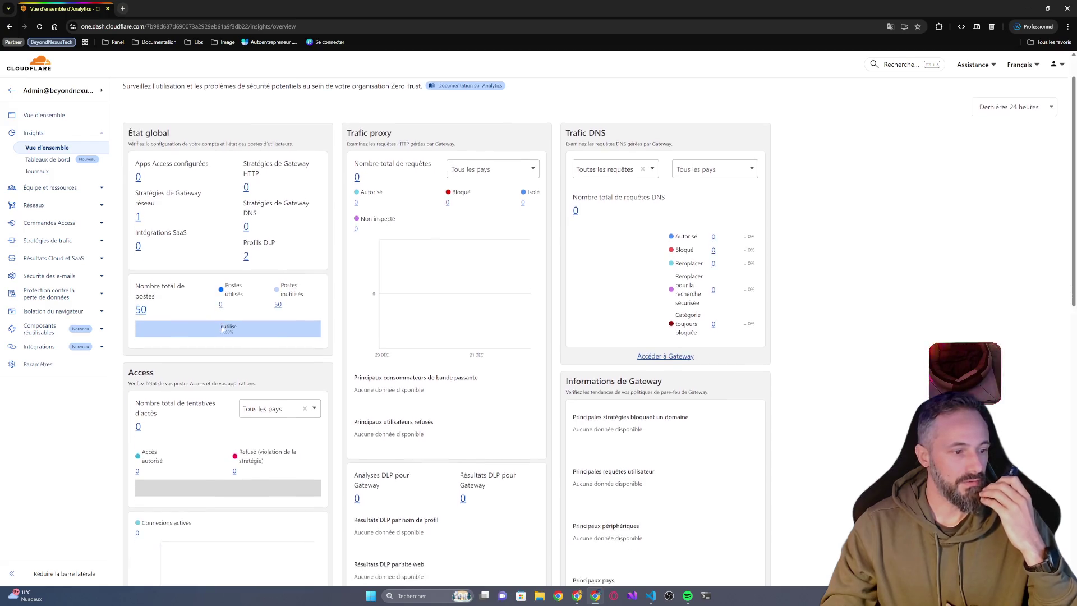
{"action": "scroll", "coordinate": [222, 314], "scroll_direction": "up", "scroll_amount": 1}
{"action": "scroll", "coordinate": [218, 325], "scroll_direction": "down", "scroll_amount": 3}
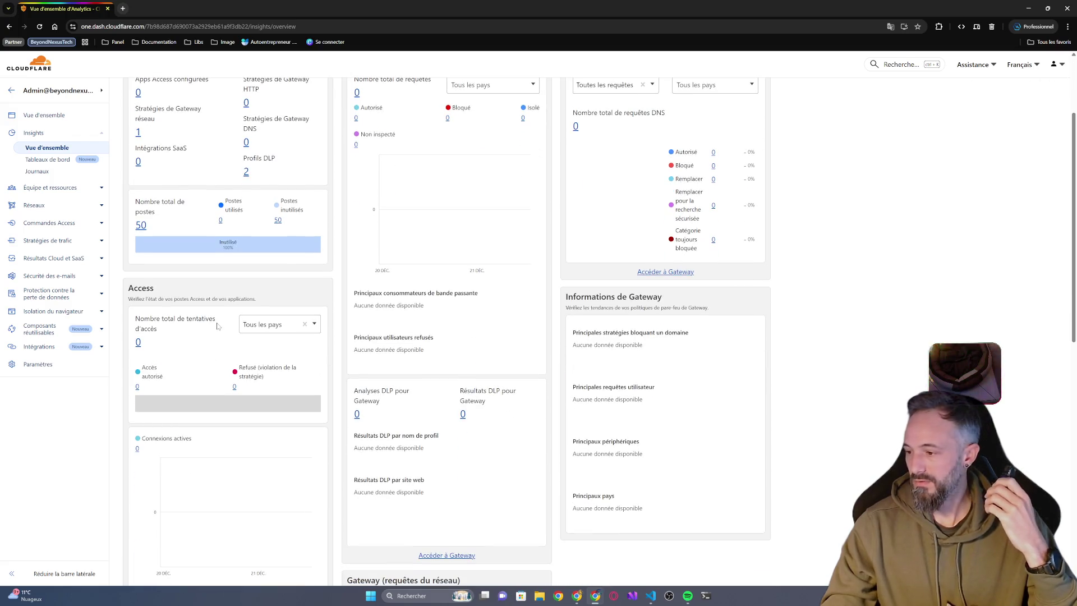
{"action": "scroll", "coordinate": [354, 354], "scroll_direction": "down", "scroll_amount": 1}
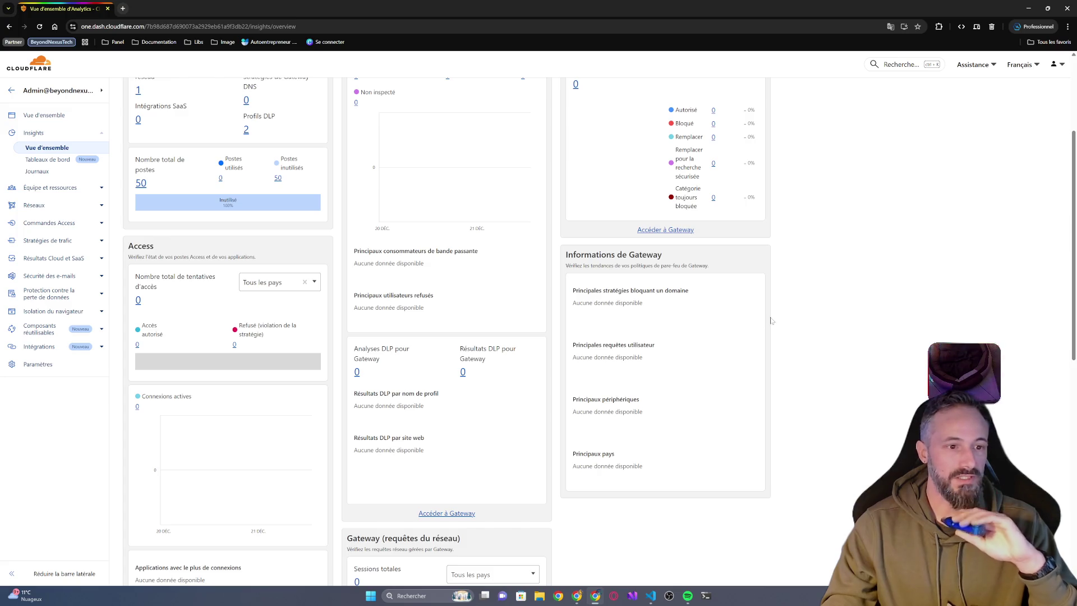
{"action": "scroll", "coordinate": [837, 294], "scroll_direction": "down", "scroll_amount": 9}
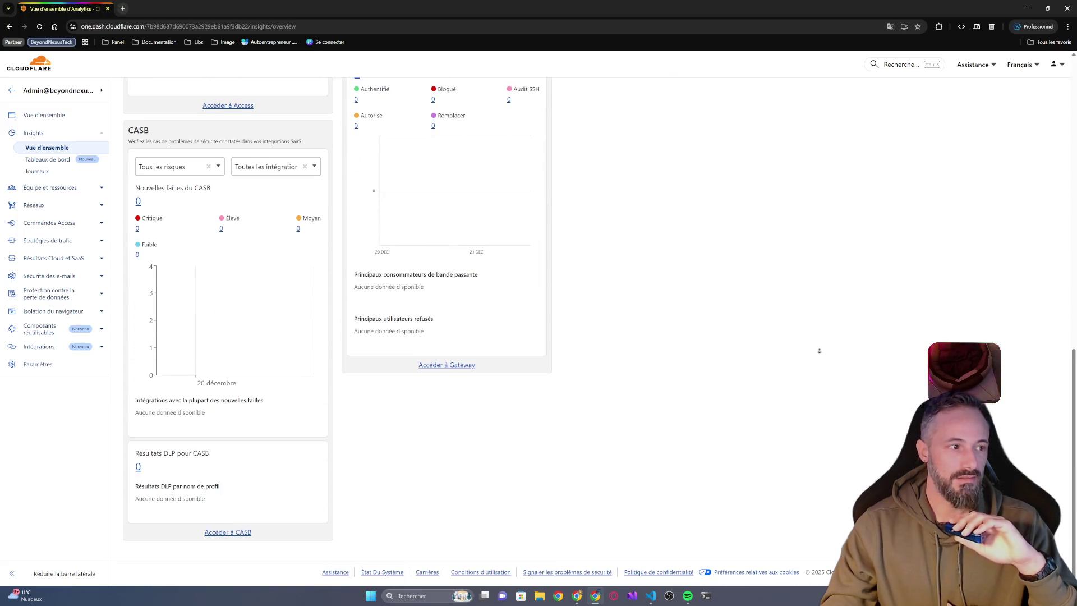
{"action": "scroll", "coordinate": [796, 281], "scroll_direction": "up", "scroll_amount": 10}
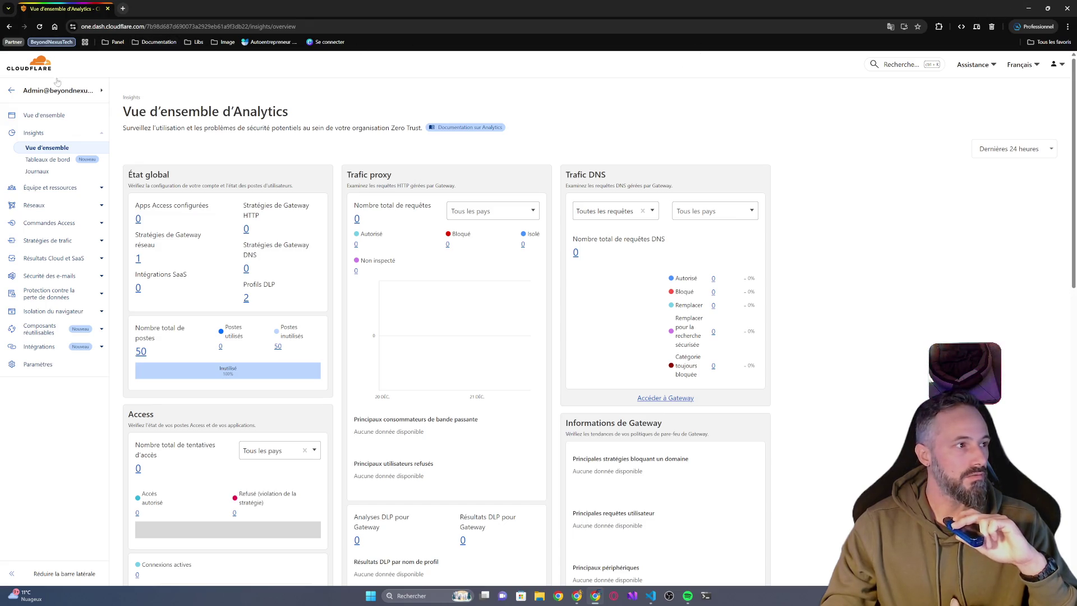
{"action": "left_click", "coordinate": [44, 115]}
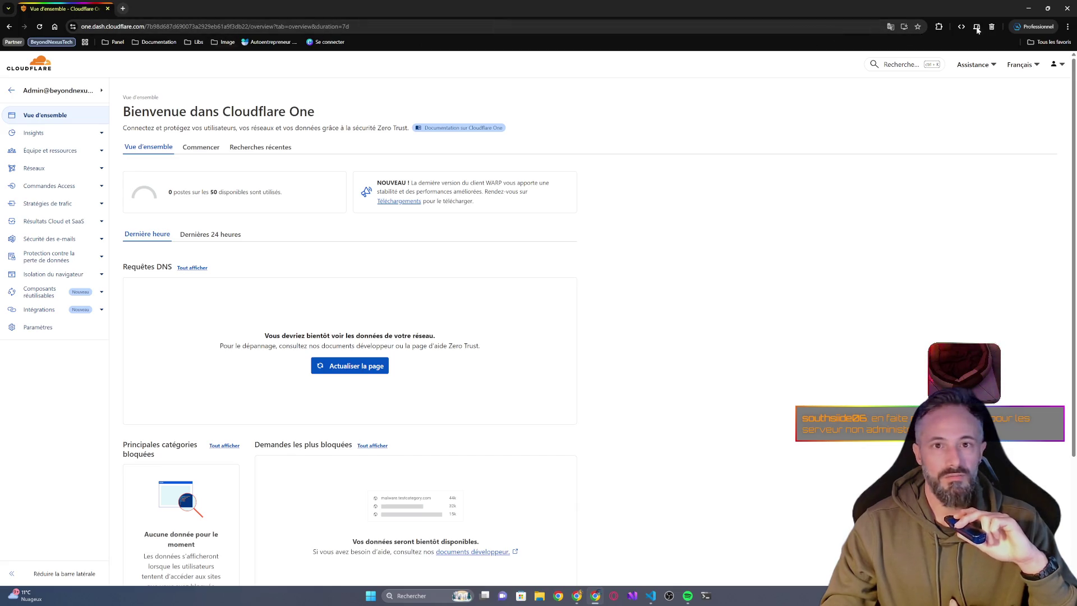
- Bookmark the Cloudflare One overview page under Documentation and minimize Chrome to reveal VS Code
{"action": "left_click", "coordinate": [918, 27]}
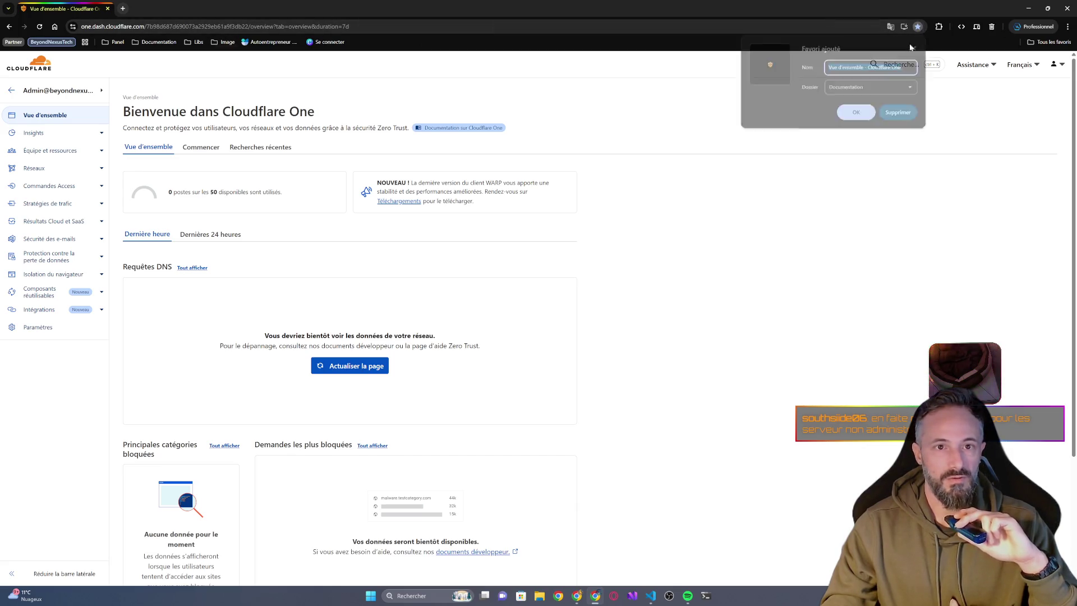
{"action": "left_click", "coordinate": [857, 114]}
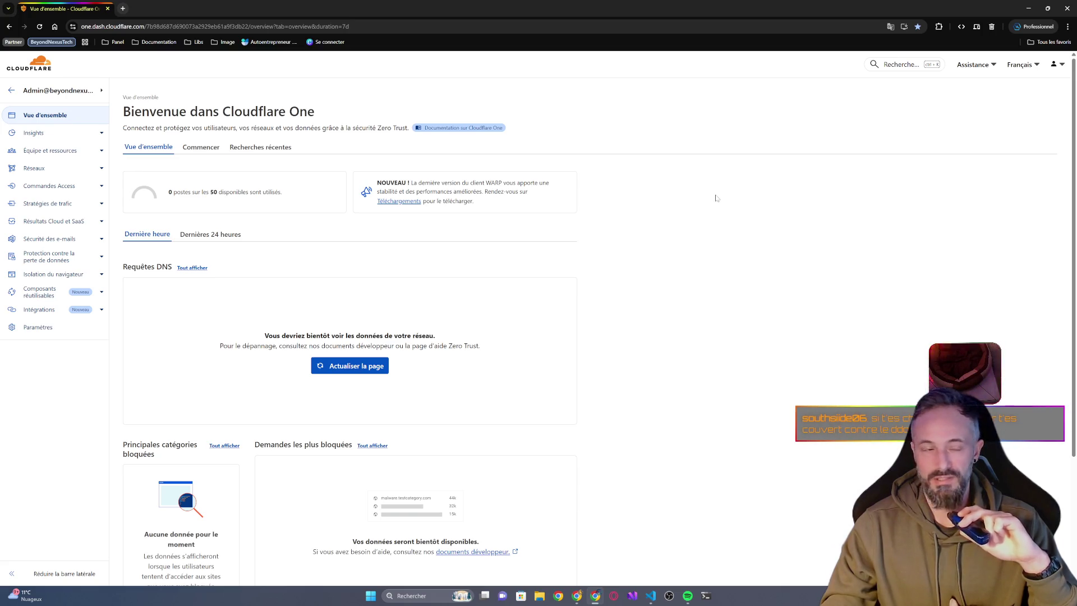
{"action": "left_click", "coordinate": [1066, 8]}
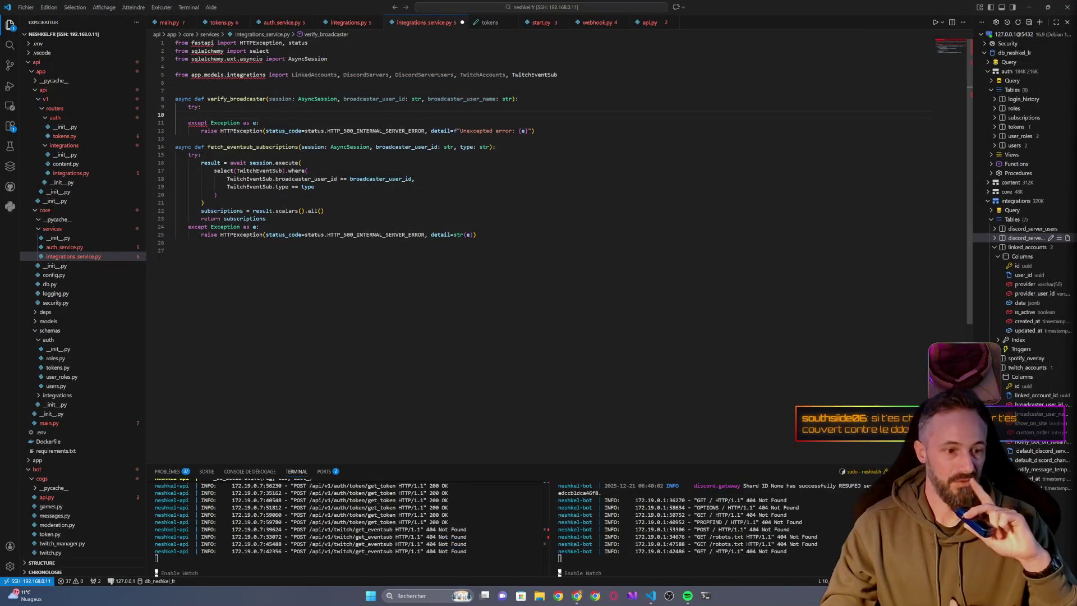
- Switch to the Chrome window with Twitch's EventSub 'Handling Webhook Events' documentation
{"action": "left_click", "coordinate": [578, 600]}
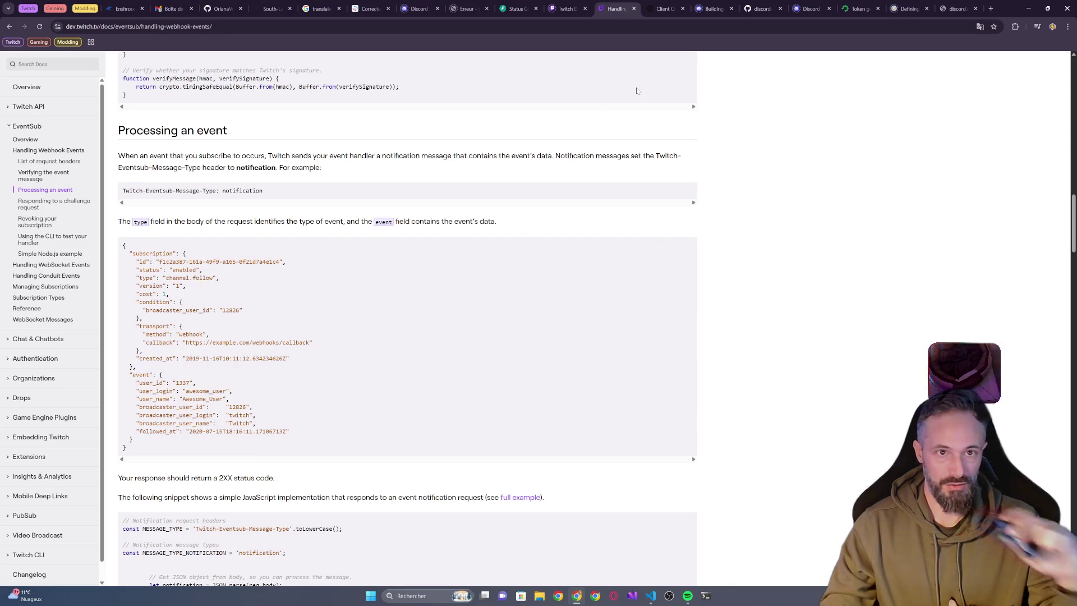